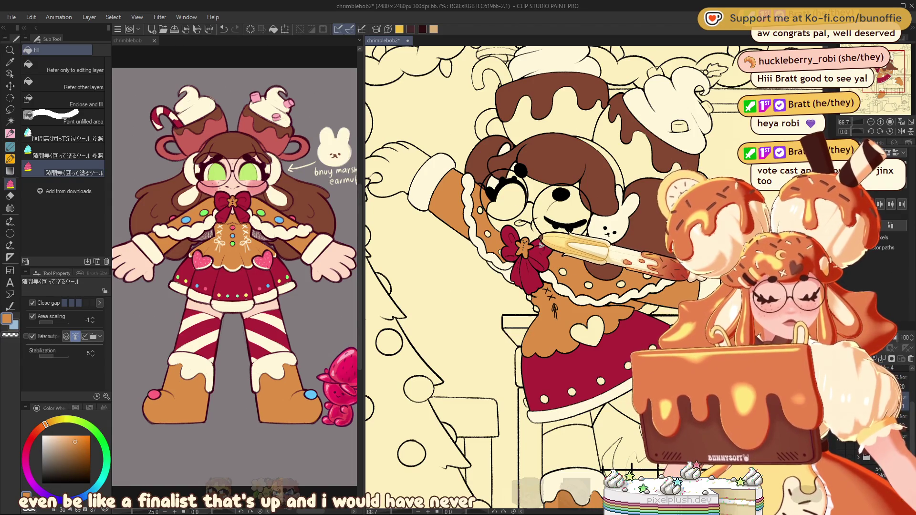
Sample the skin pink from the reference drawing and fill the enclosed leg area with it
left_click(257, 189, "alt")
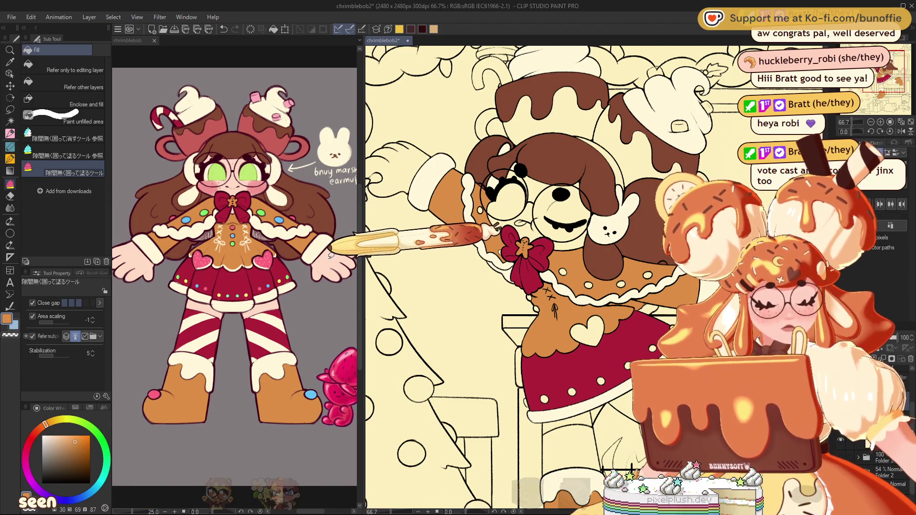
left_click(384, 41)
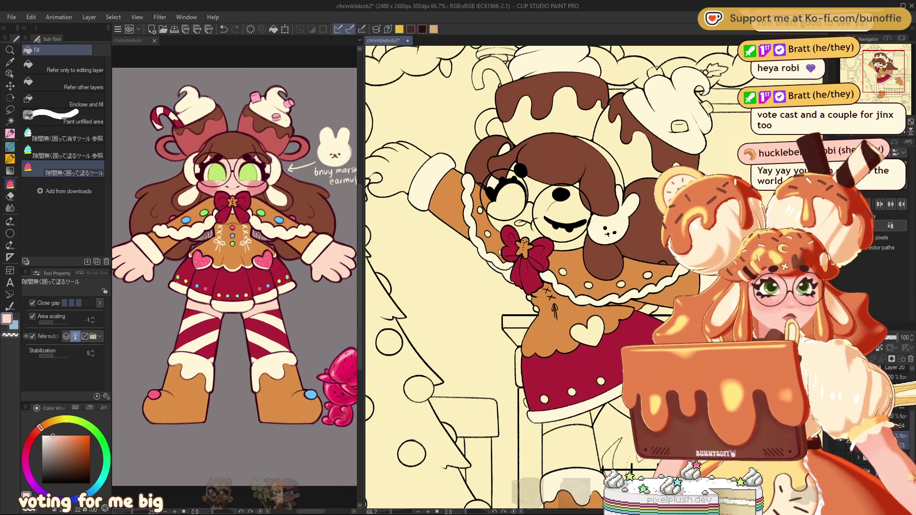
left_click_drag(589, 403, 591, 400)
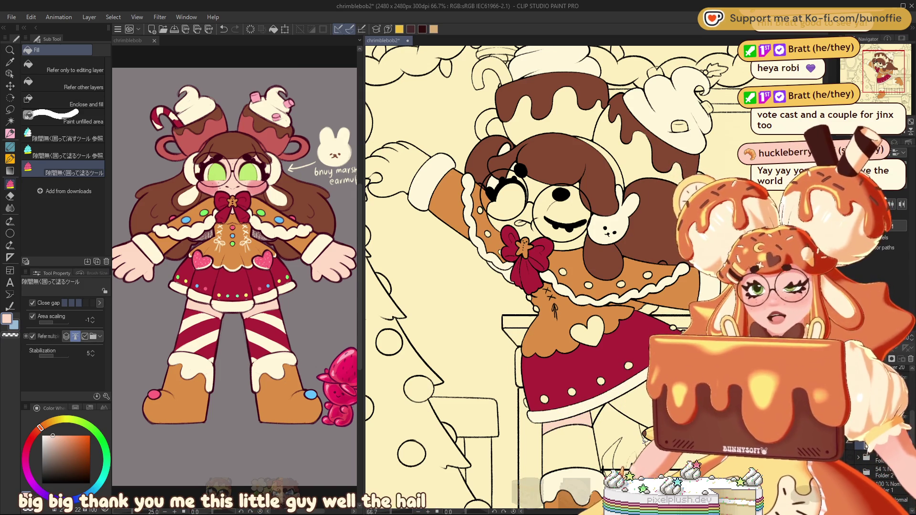
Fill the face area beside the left glasses with the skin pink
left_click_drag(477, 239, 616, 301)
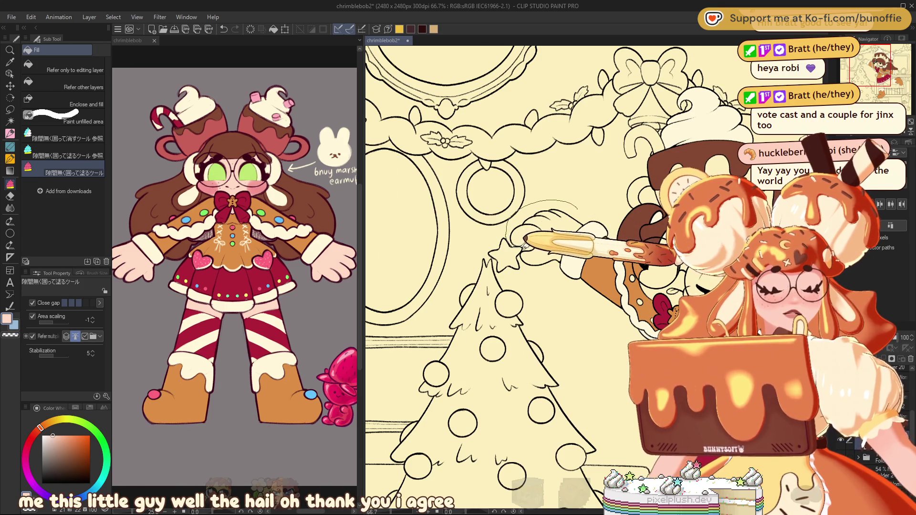
left_click_drag(870, 66, 908, 79)
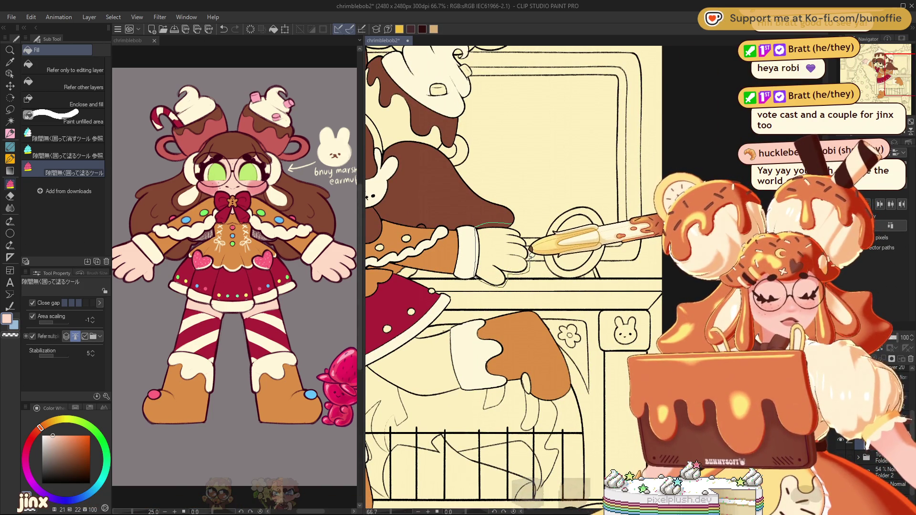
mouse_move(892, 72)
left_mouse_down()
mouse_move(871, 57)
mouse_move(873, 66)
left_mouse_up()
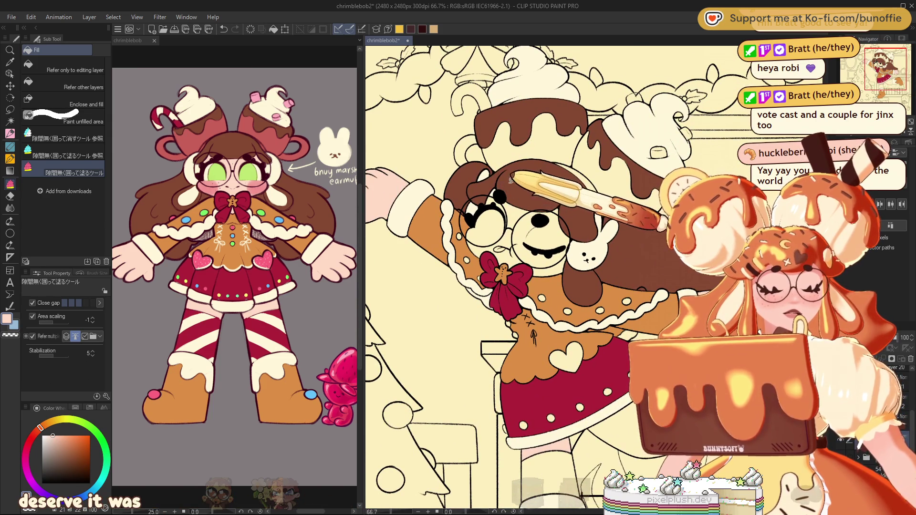
left_click_drag(477, 214, 558, 281)
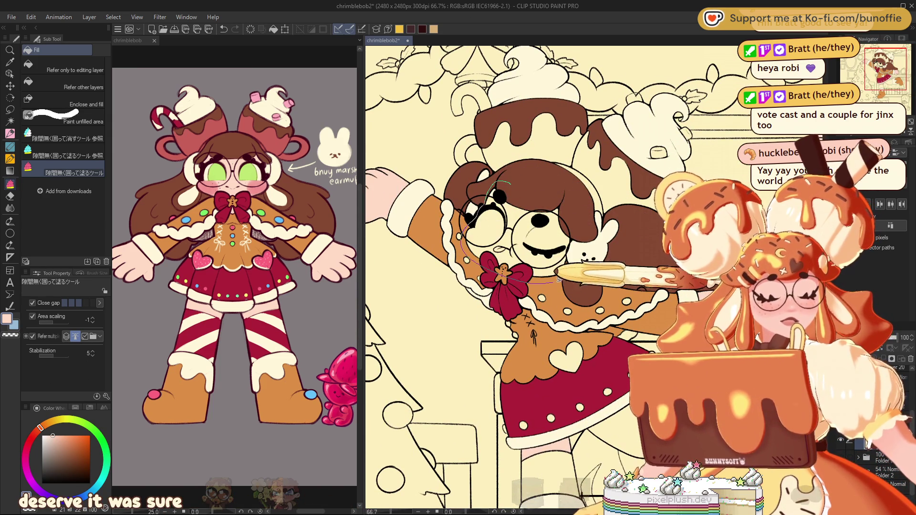
left_click_drag(580, 240, 550, 182)
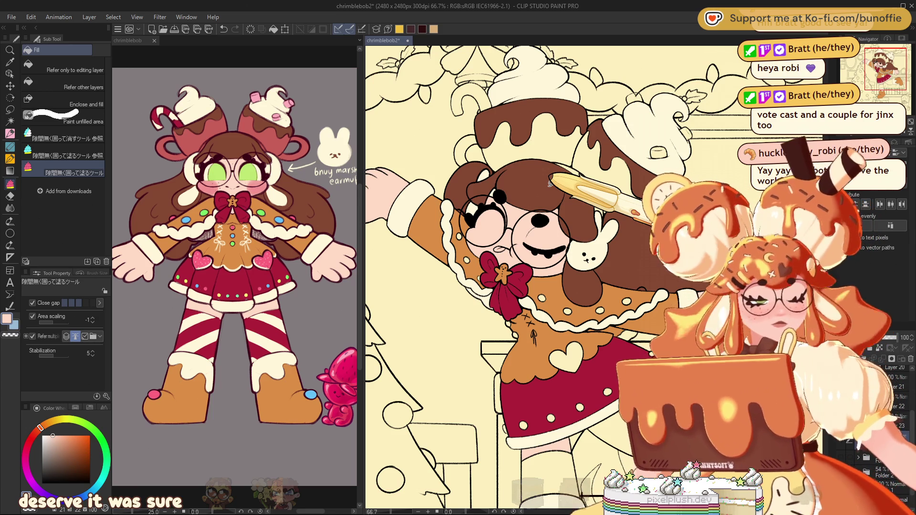
Bring the skirt and boots into view at 100% zoom and choose black
mouse_move(883, 68)
left_mouse_down()
mouse_move(885, 84)
mouse_move(881, 63)
left_mouse_up()
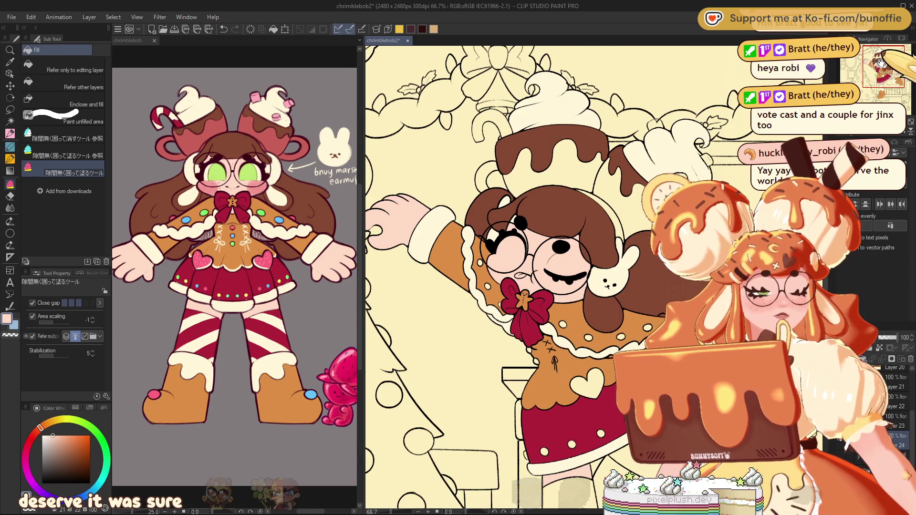
left_click_drag(882, 62, 880, 64)
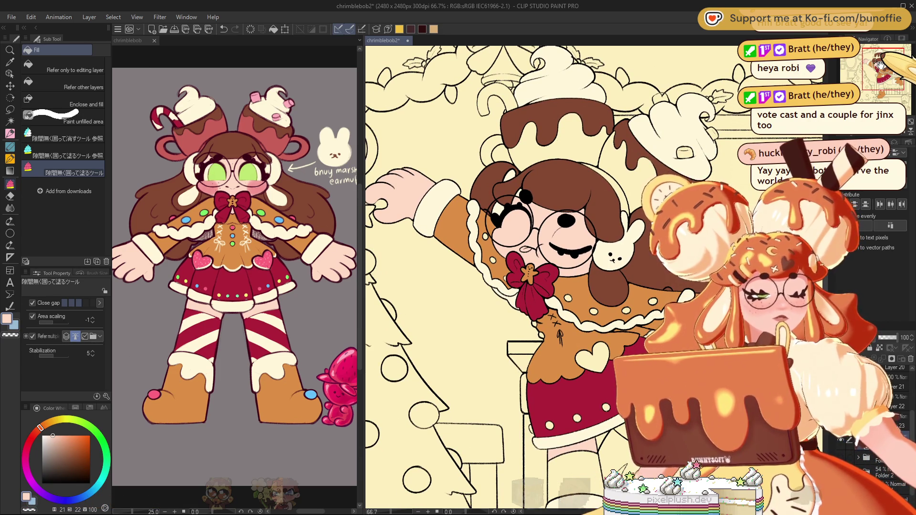
mouse_move(880, 64)
left_mouse_down()
mouse_move(890, 73)
mouse_move(883, 80)
mouse_move(891, 74)
left_mouse_up()
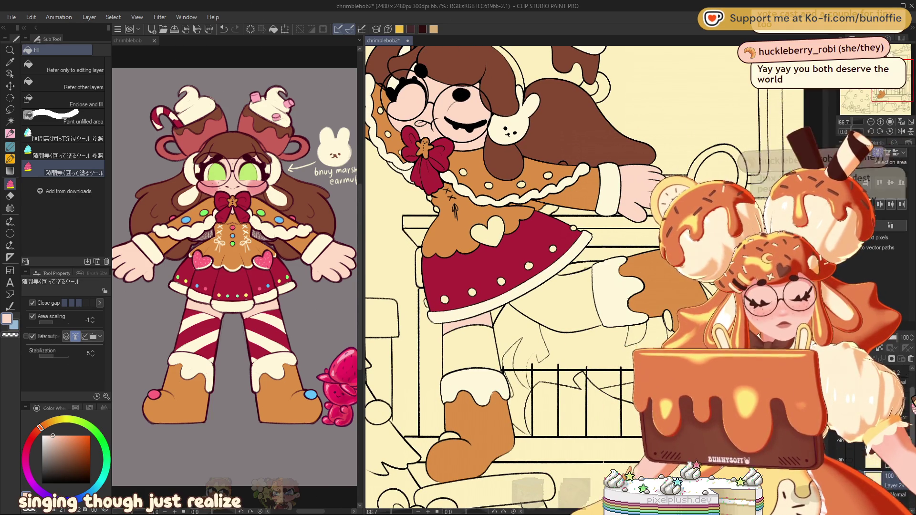
key("ctrl+alt+0")
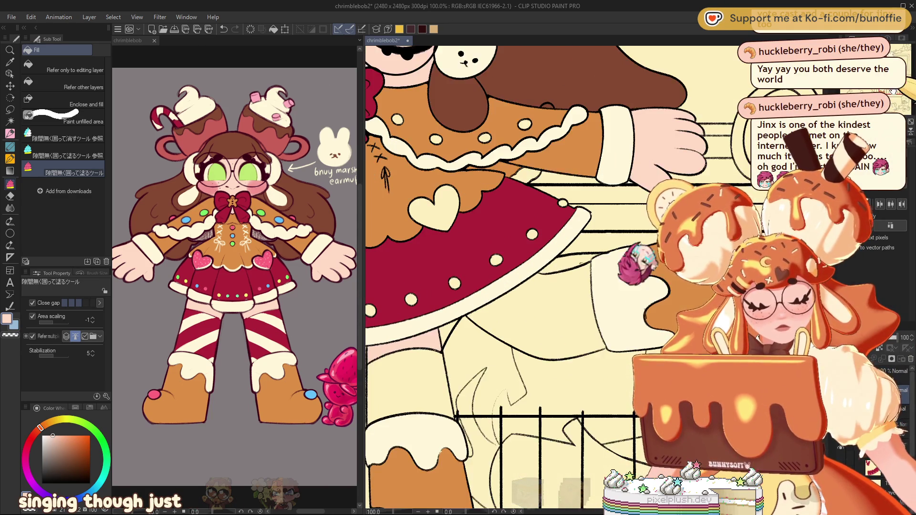
left_click_drag(77, 452, 114, 488)
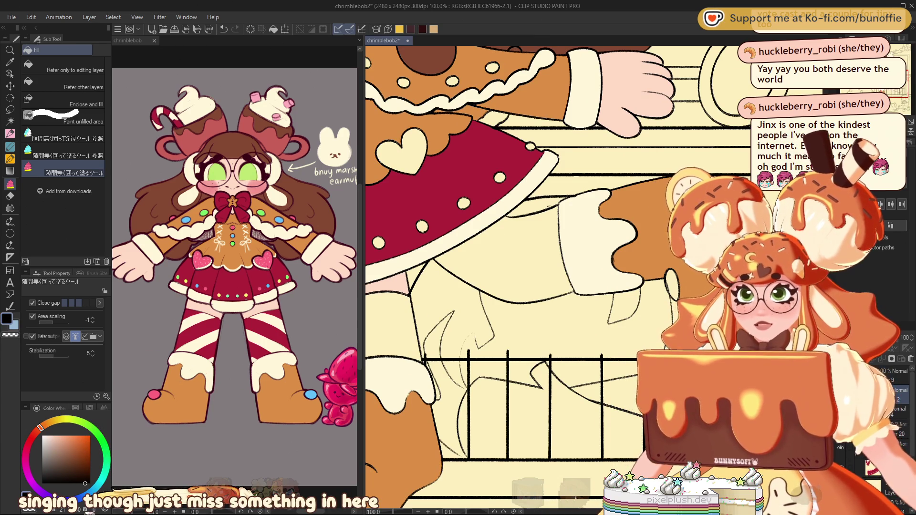
left_click(10, 133)
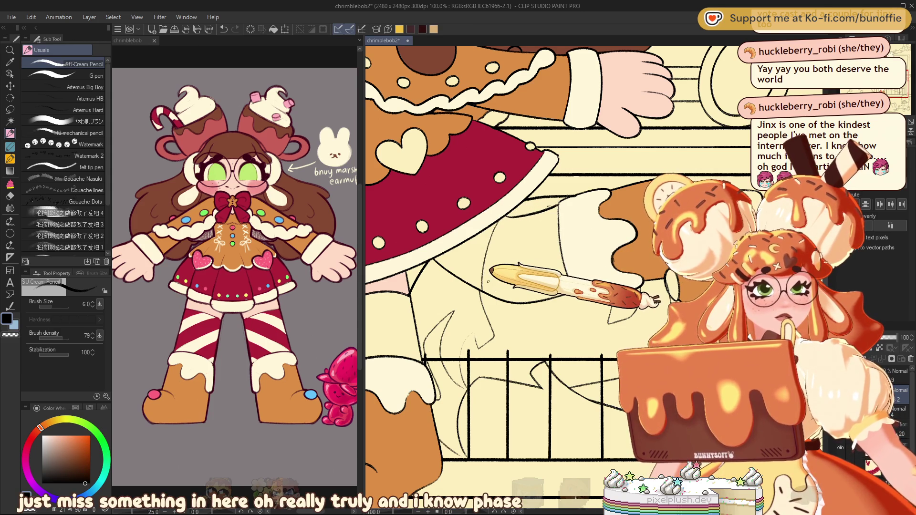
scroll(487, 282, "down", 4)
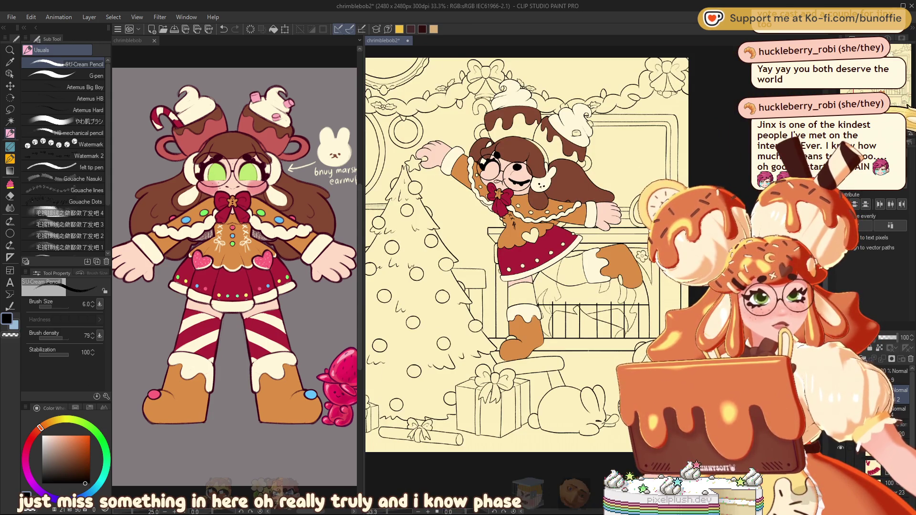
scroll(525, 268, "up", 4)
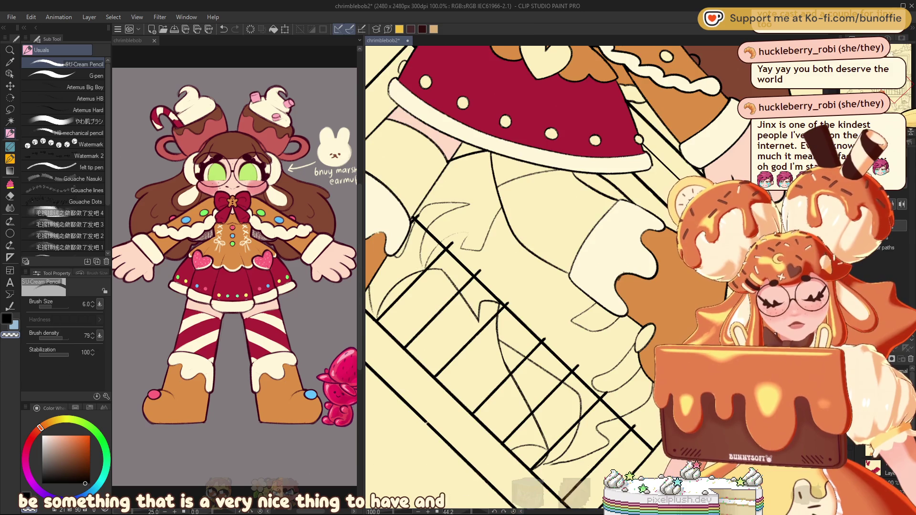
key("ctrl+@")
scroll(651, 338, "up", 4)
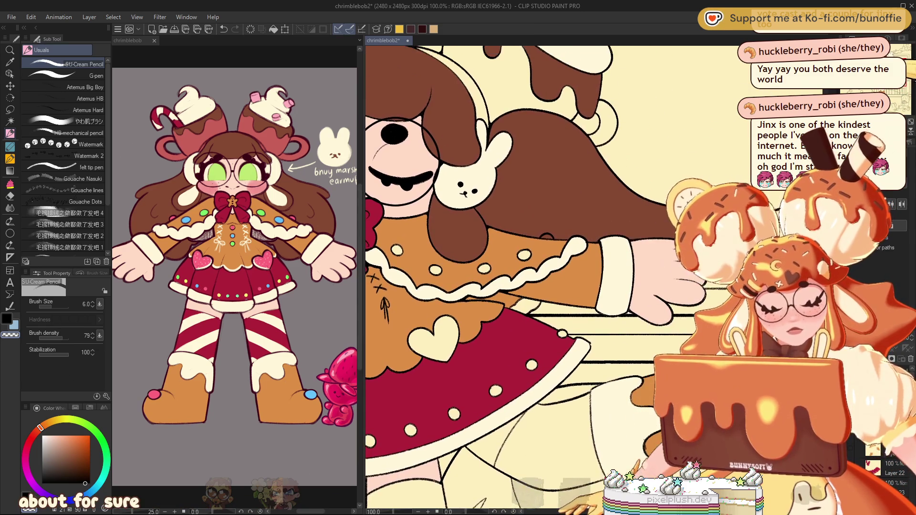
scroll(525, 276, "up", 2)
scroll(525, 276, "up", 5)
scroll(524, 277, "up", 1)
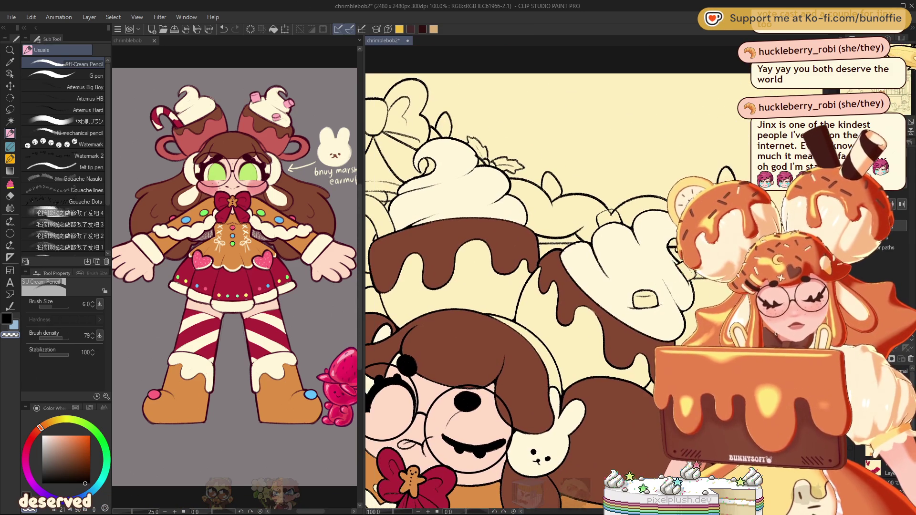
scroll(524, 276, "left", 2)
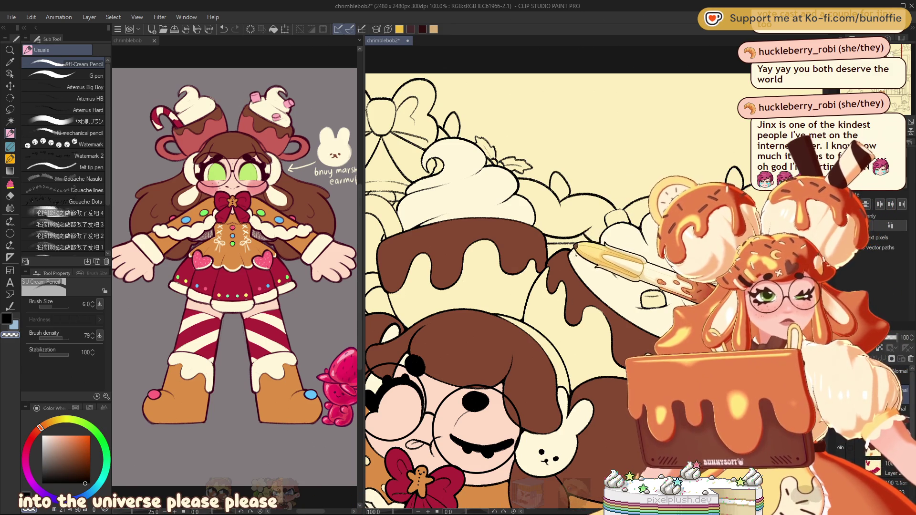
key("ctrl+minus")
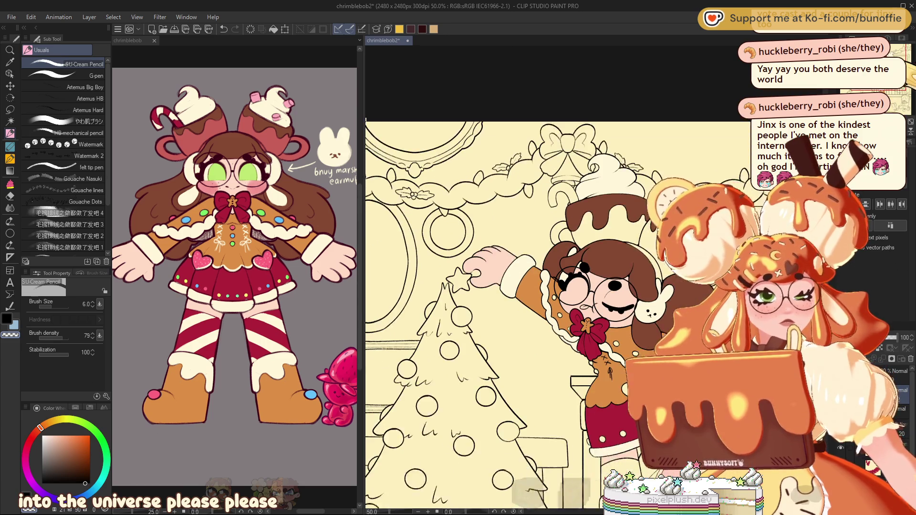
left_click_drag(524, 286, 510, 275)
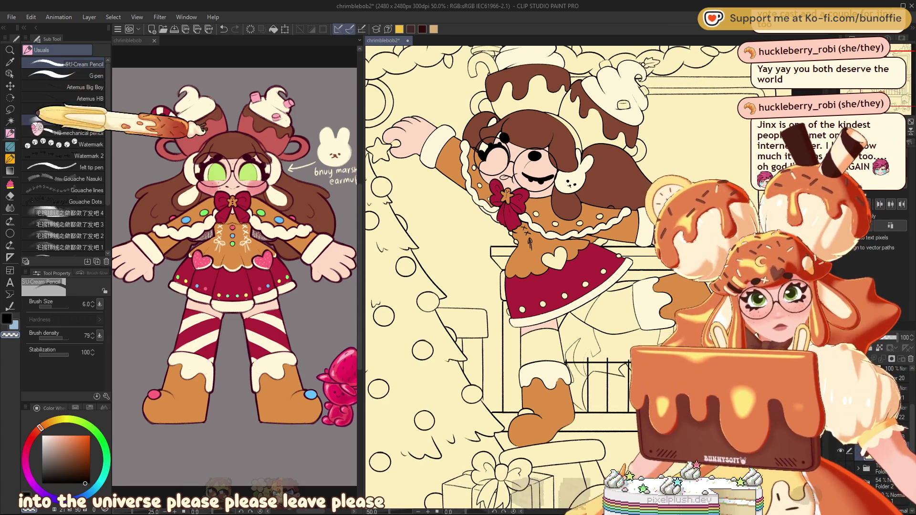
Sample the skirt's crimson and fill the stocking bands beside both legs
left_click(10, 184)
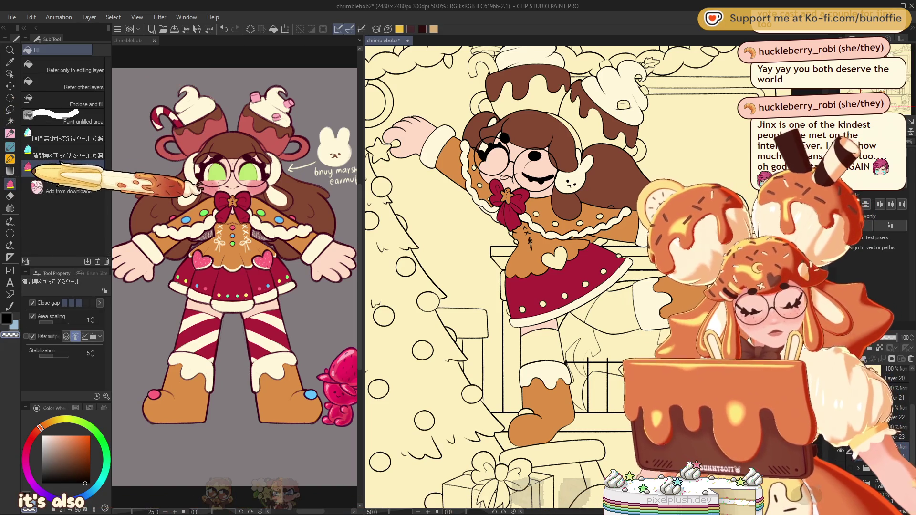
left_click(548, 315, "alt")
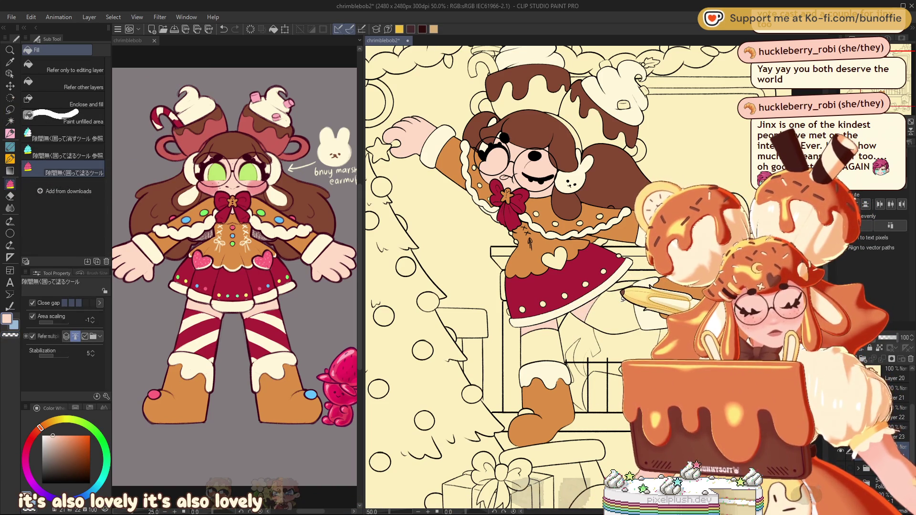
left_click(534, 286, "alt")
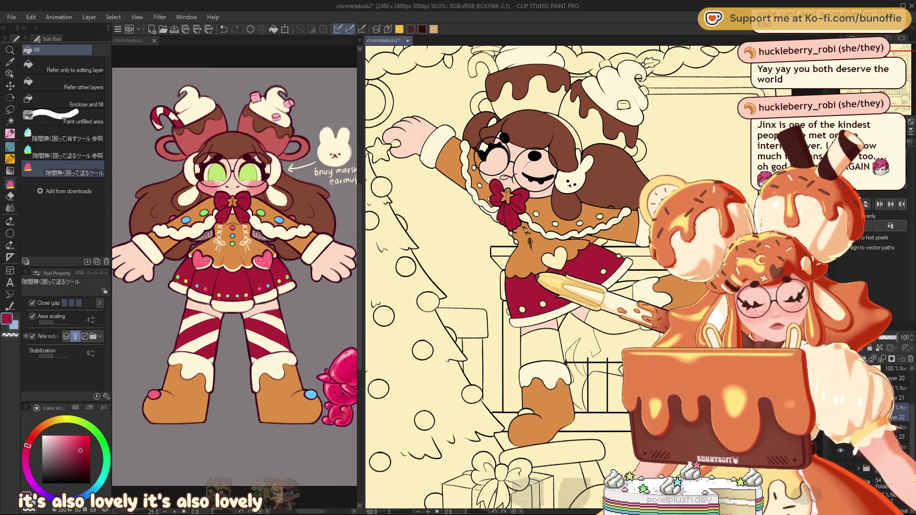
left_click(530, 346)
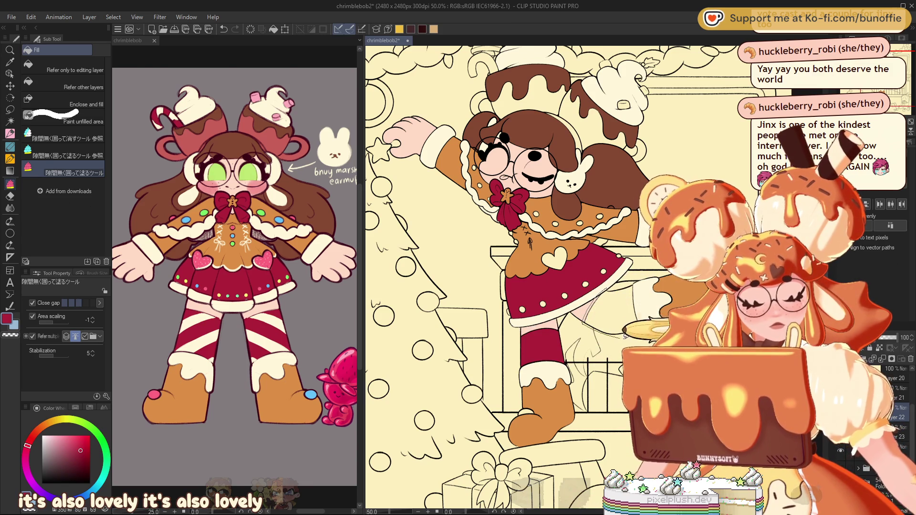
left_click(633, 293)
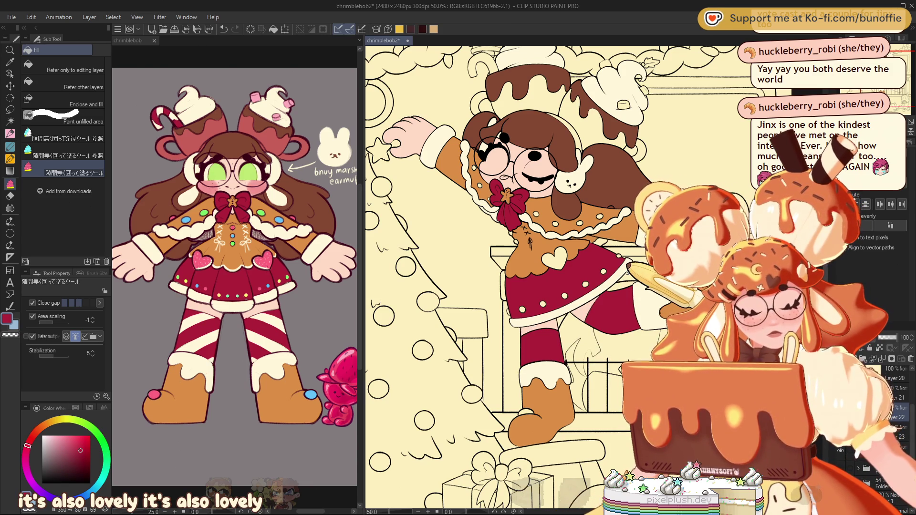
Fill the hair band crimson, then sample a lighter red from the reference drawing
left_click_drag(584, 130, 601, 168)
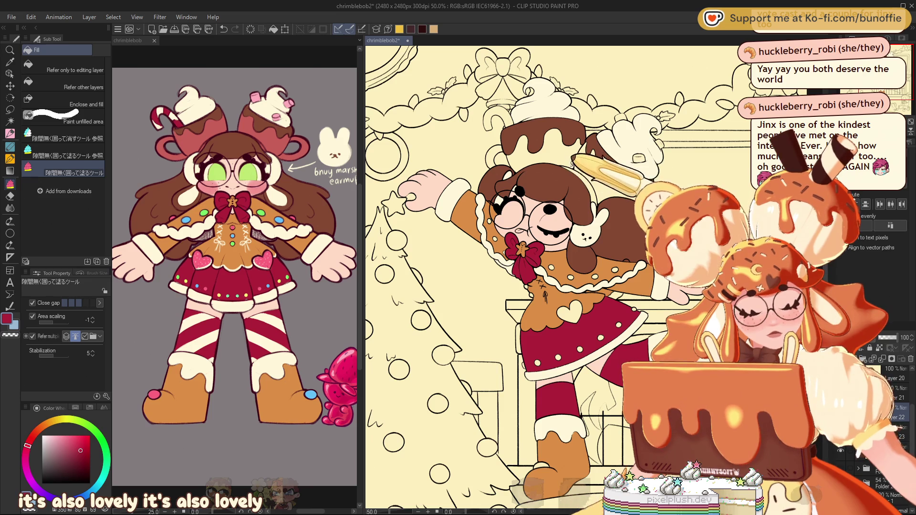
left_click(578, 178)
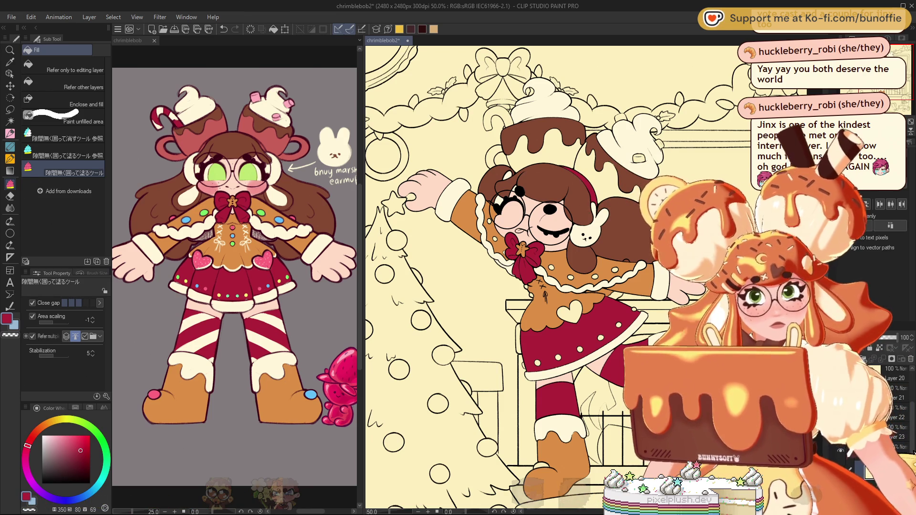
left_click(275, 137, "alt")
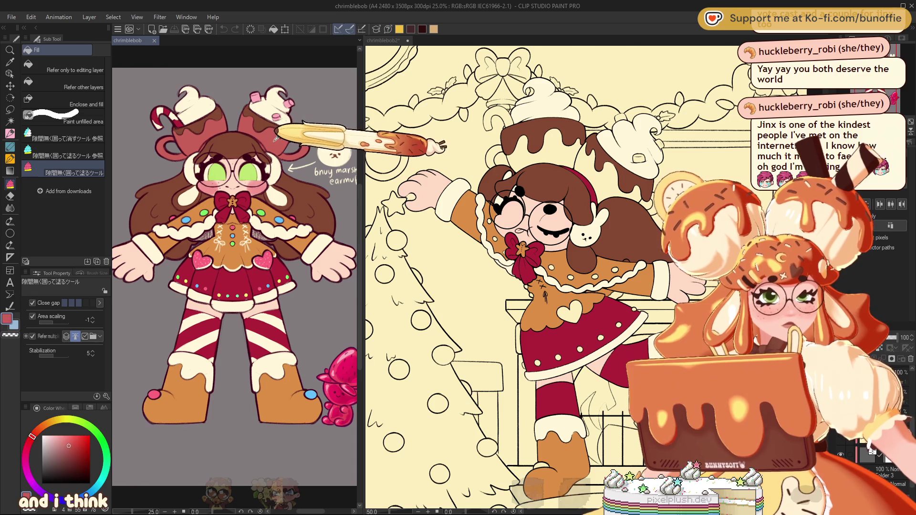
left_click(588, 135)
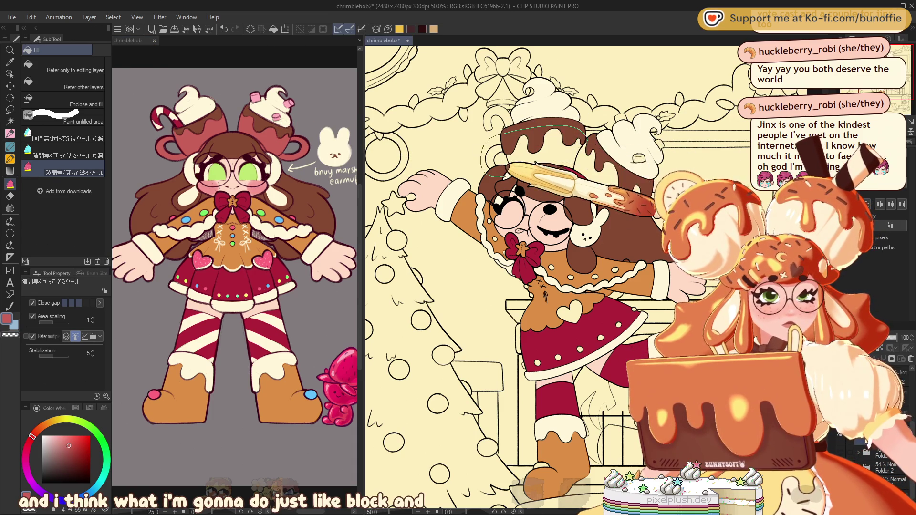
Lasso-fill the hat area with dark red
left_click_drag(623, 171, 619, 223)
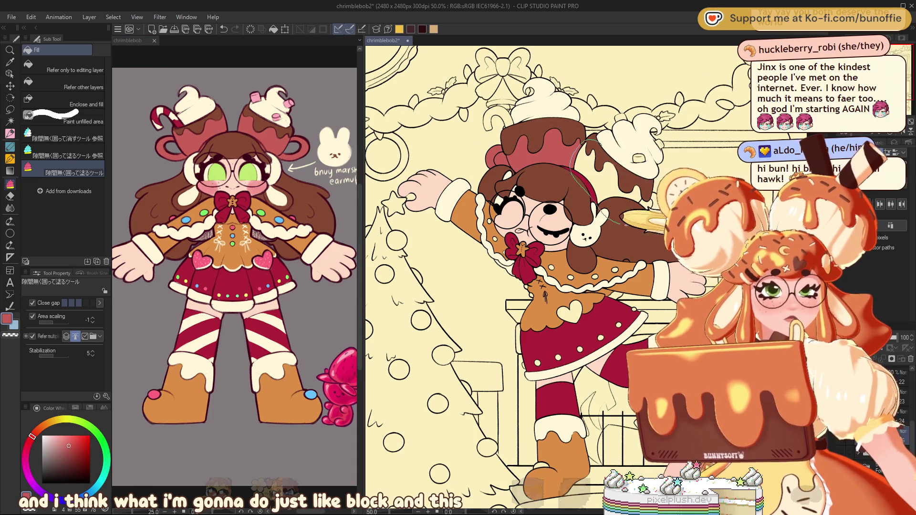
left_click_drag(653, 183, 595, 135)
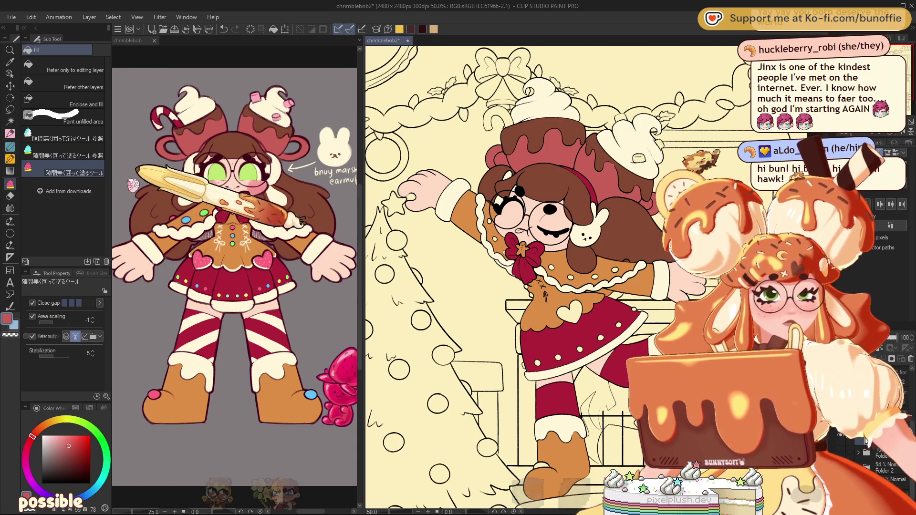
key("e")
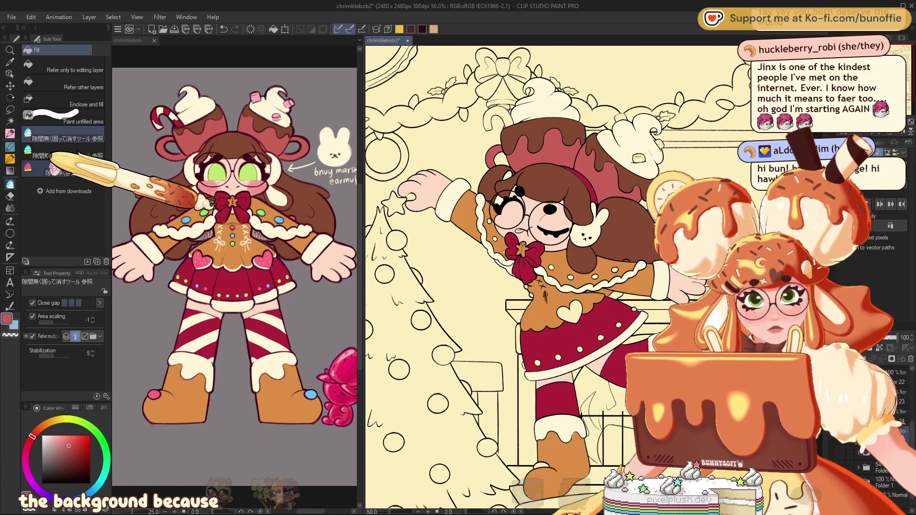
left_click(67, 171)
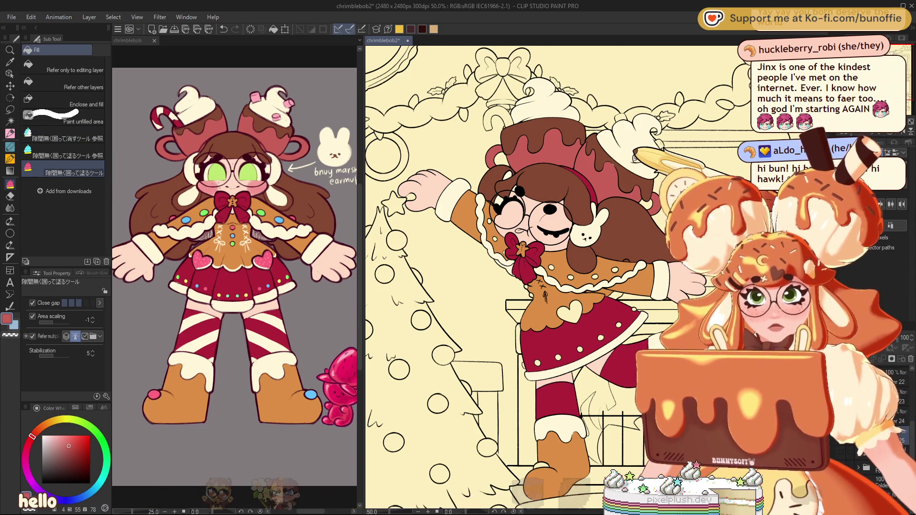
Zoom in on the character's face and hair and switch to the enclose-and-erase sub tool
scroll(553, 277, "up", 1)
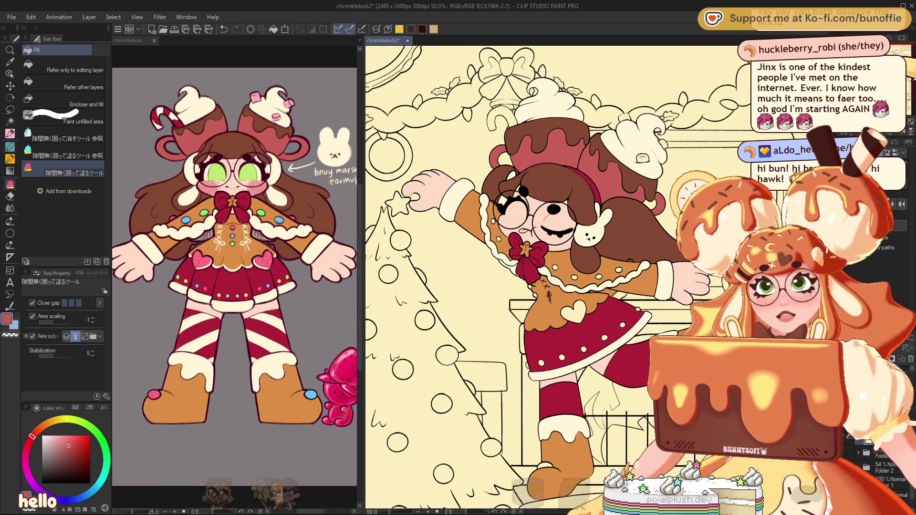
scroll(553, 276, "up", 1)
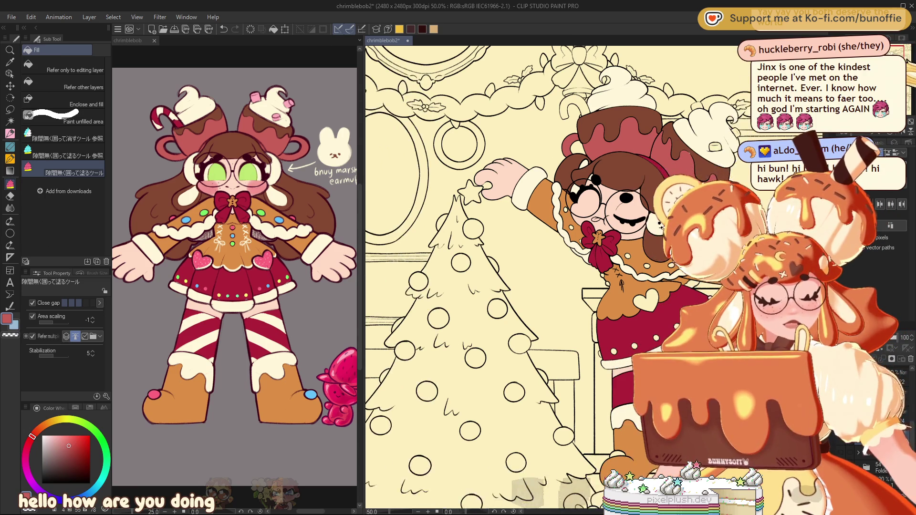
mouse_move(554, 276)
left_mouse_down()
mouse_move(511, 249)
mouse_move(575, 273)
mouse_move(563, 267)
left_mouse_up()
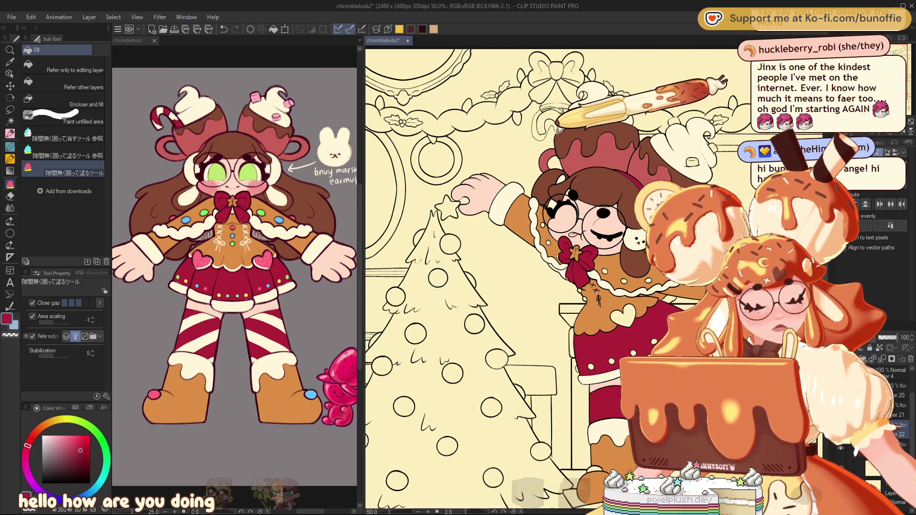
key("ctrl+alt+0")
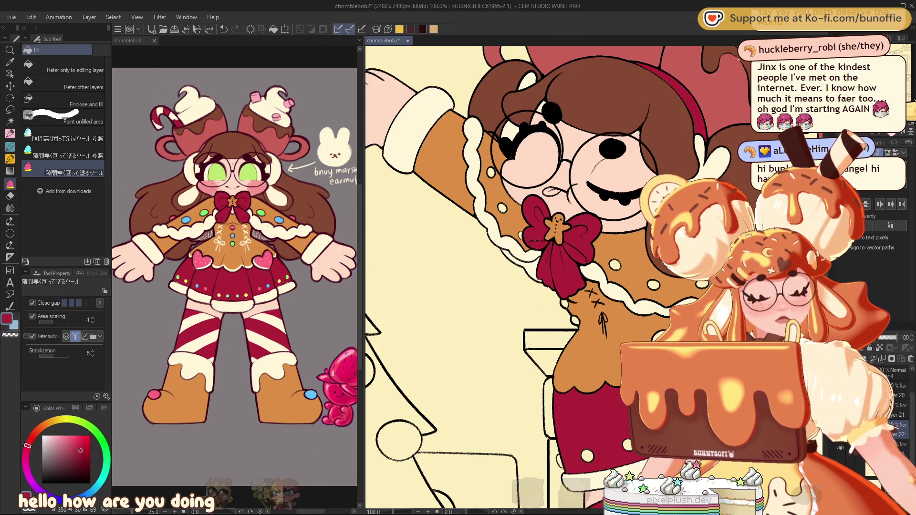
left_click_drag(524, 191, 457, 411)
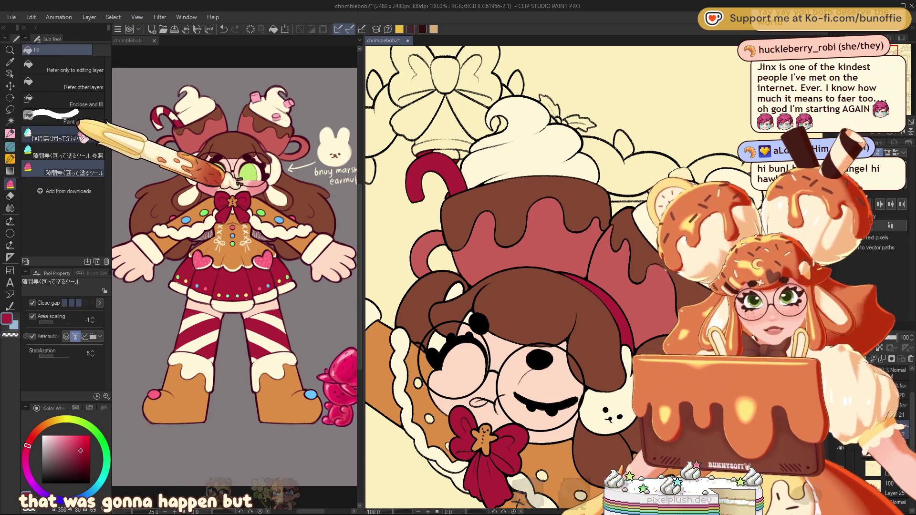
left_click(62, 139)
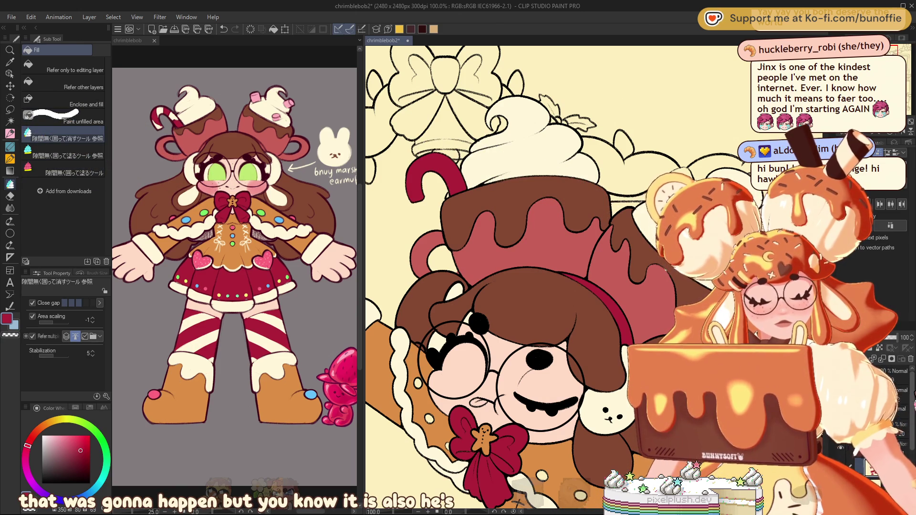
Zoom in on the bow and set up the SU-Cream Pencil with black
scroll(558, 277, "up", 2)
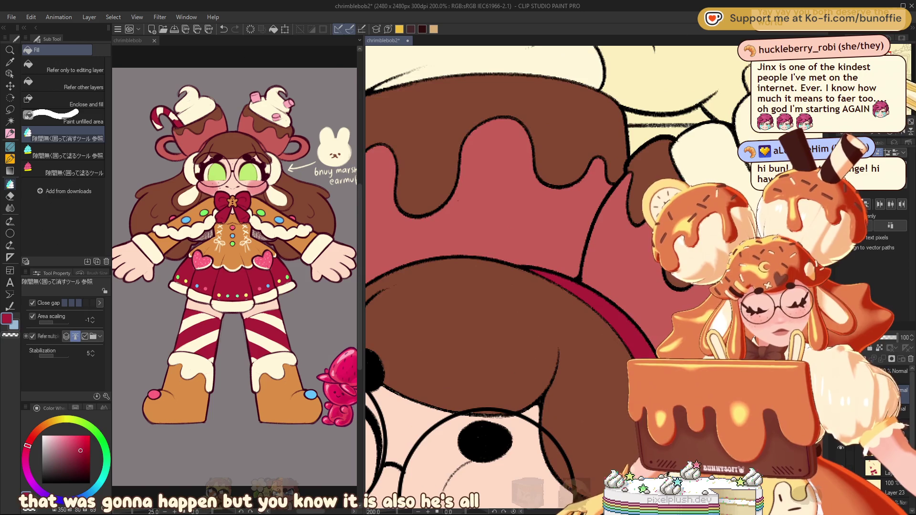
scroll(558, 277, "up", 5)
left_click_drag(572, 239, 501, 162)
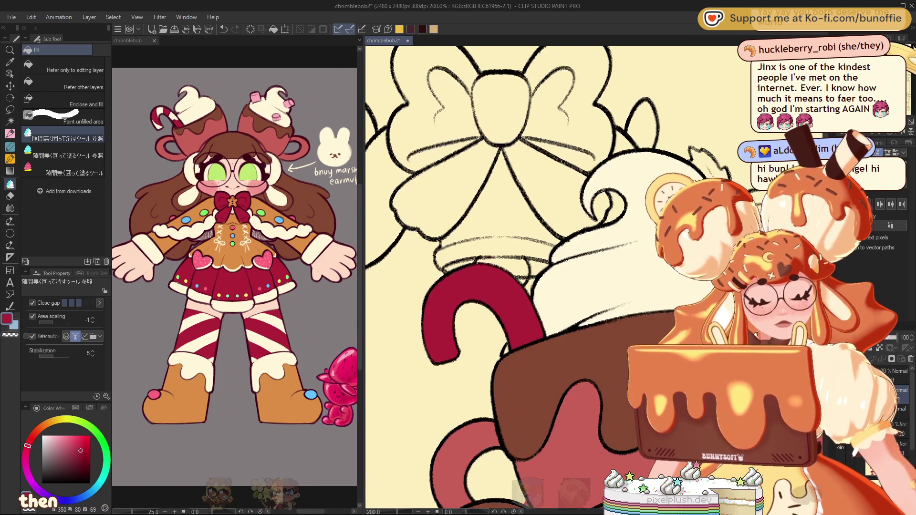
left_click(10, 133)
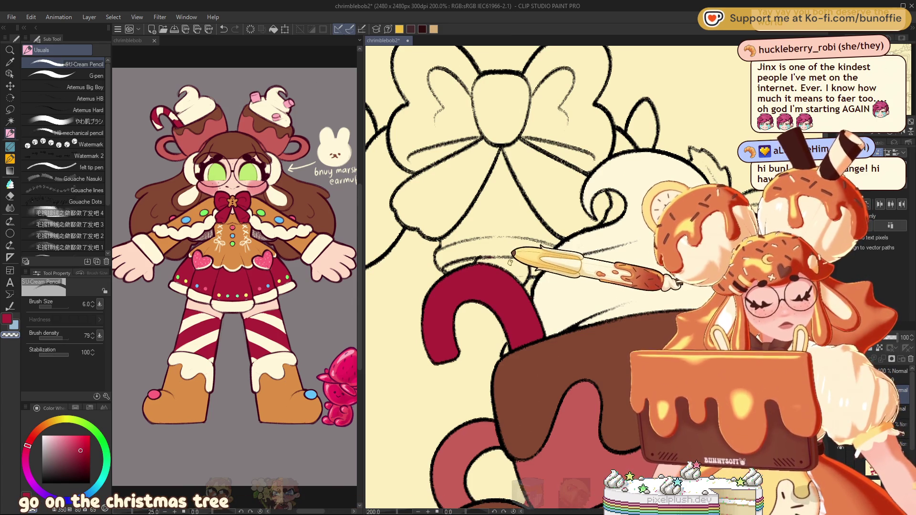
left_click(85, 483)
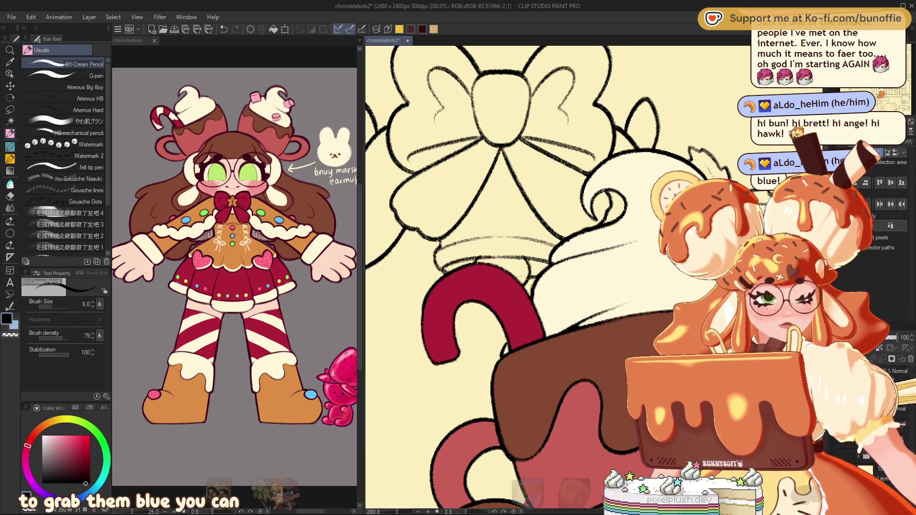
Show the name list, set Stabilization to 0, and write entry 18 in dark greyish-brown
key("Delete")
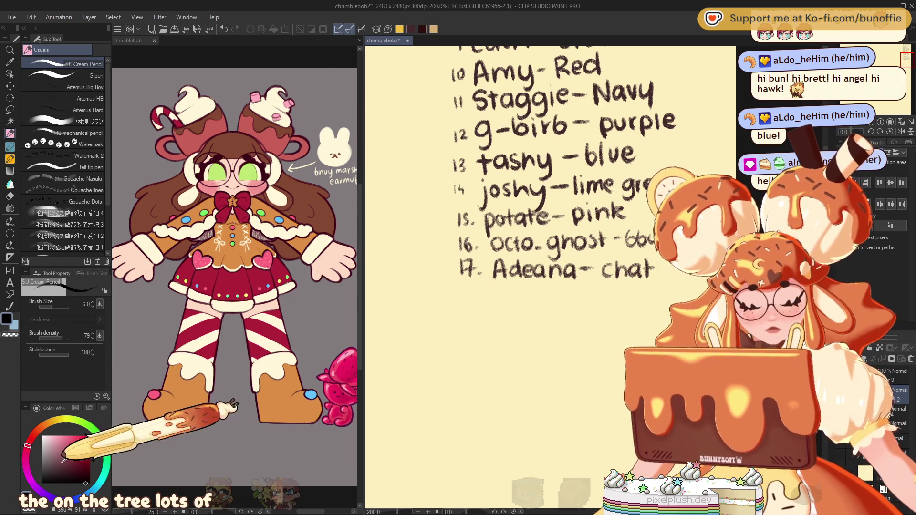
left_click_drag(60, 354, 27, 353)
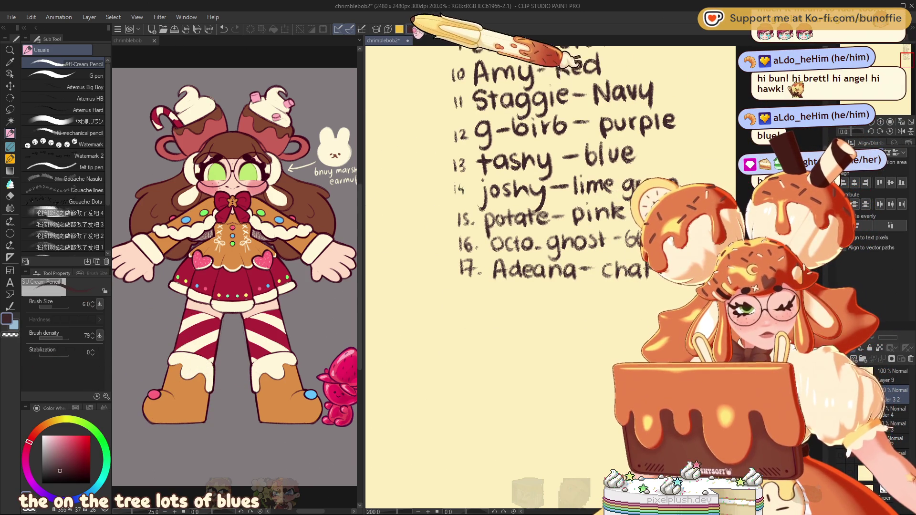
left_click(465, 270, "alt")
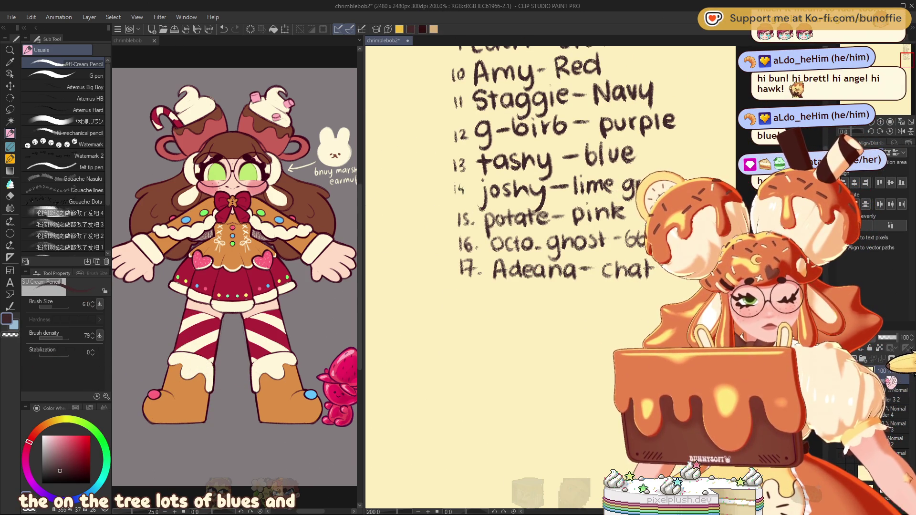
mouse_move(461, 285)
left_mouse_down()
mouse_move(460, 299)
mouse_move(557, 293)
mouse_move(575, 301)
mouse_move(590, 290)
left_mouse_up()
left_click(478, 297)
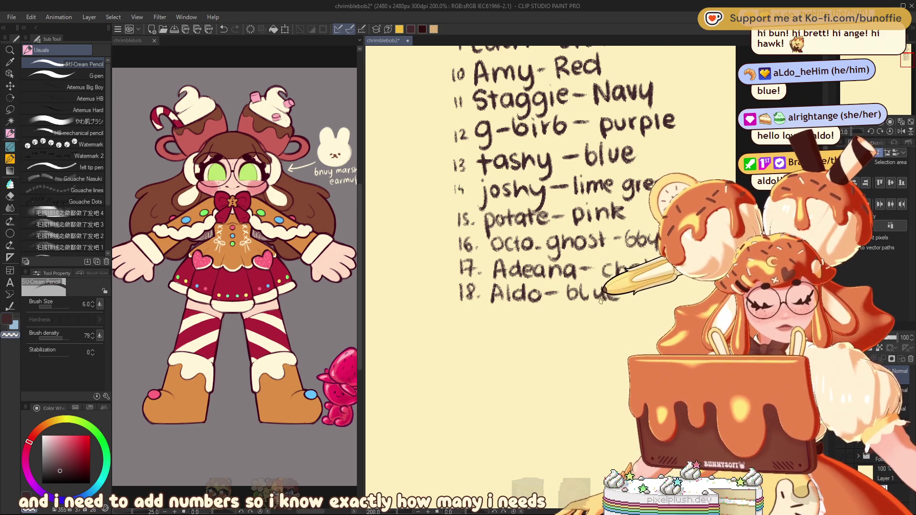
Lasso and adjust the last letters of 'blue', then hide the name list
key("m")
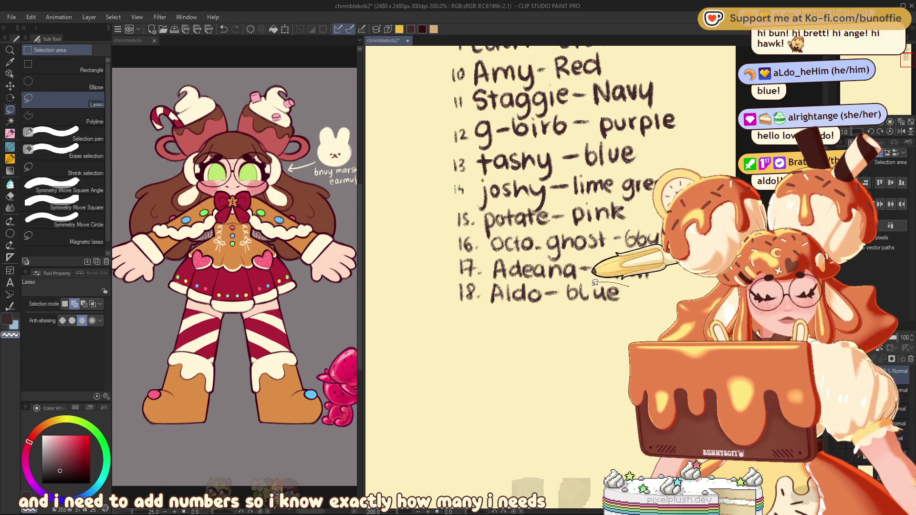
mouse_move(594, 283)
left_mouse_down()
mouse_move(632, 298)
mouse_move(591, 286)
left_mouse_up()
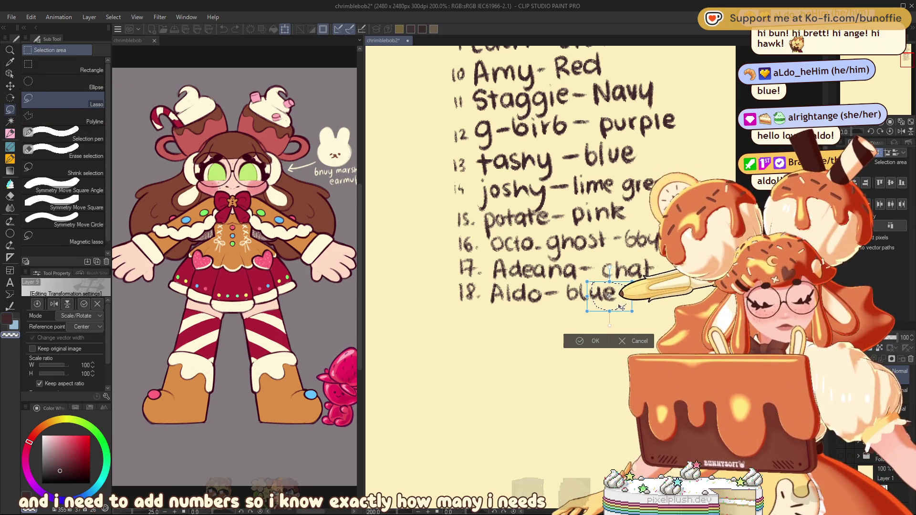
key("ctrl+d")
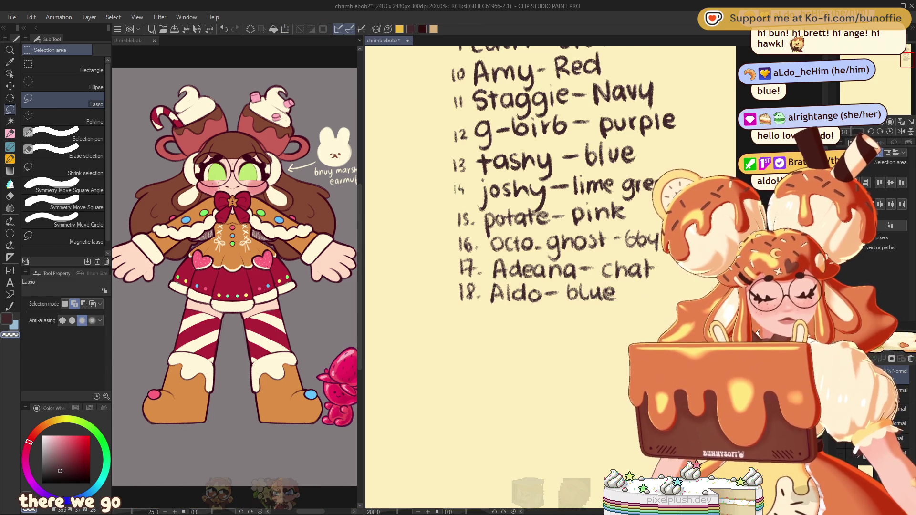
key("Delete")
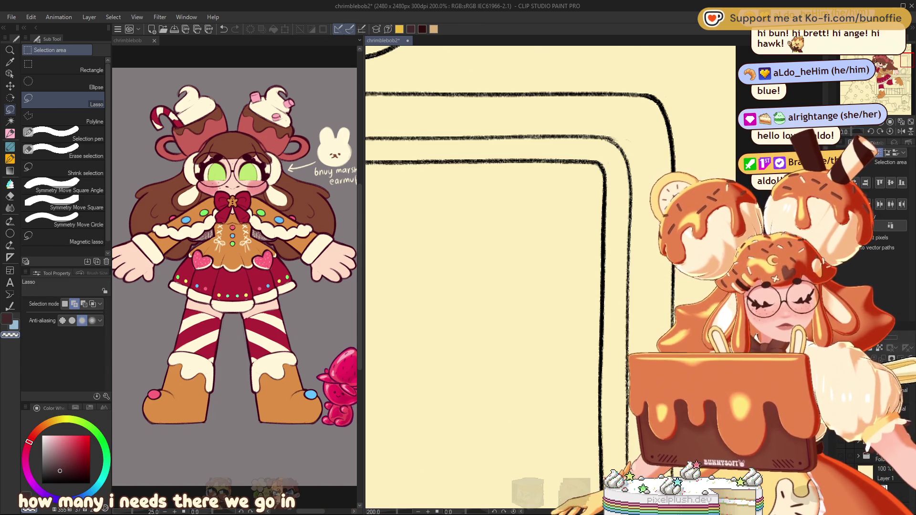
Zoom out to the whole illustration, then back in to 50% on the tree and character
key("ctrl+minus")
key("ctrl+minus")
key("ctrl+minus")
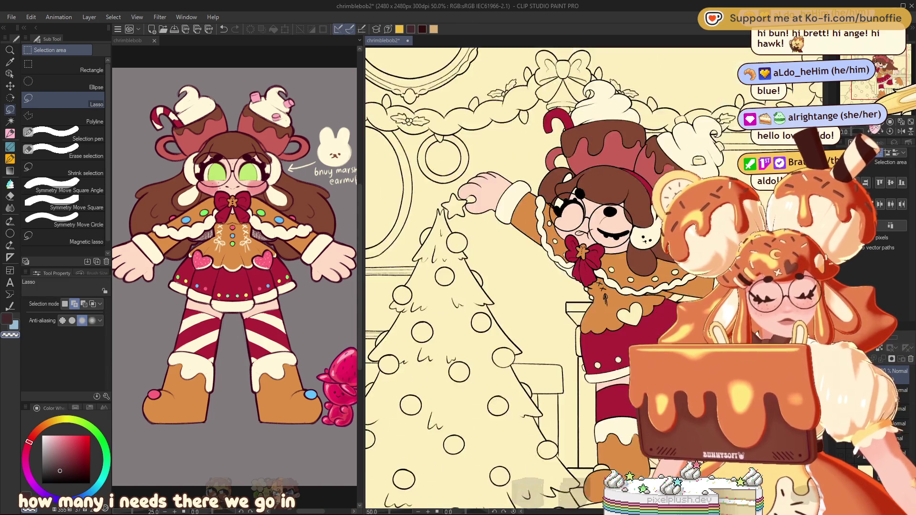
key("ctrl+minus")
scroll(890, 86, "up", 1)
scroll(890, 86, "up", 1)
scroll(889, 86, "up", 1)
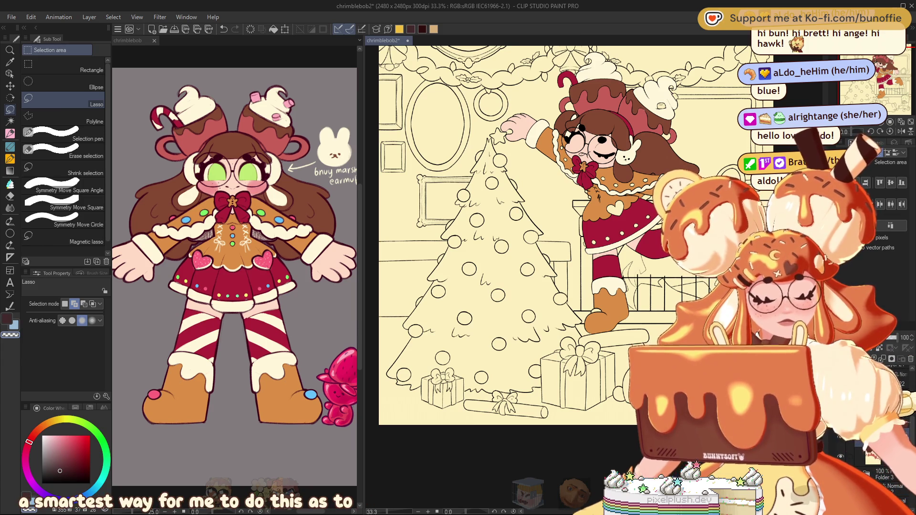
key("ctrl+plus")
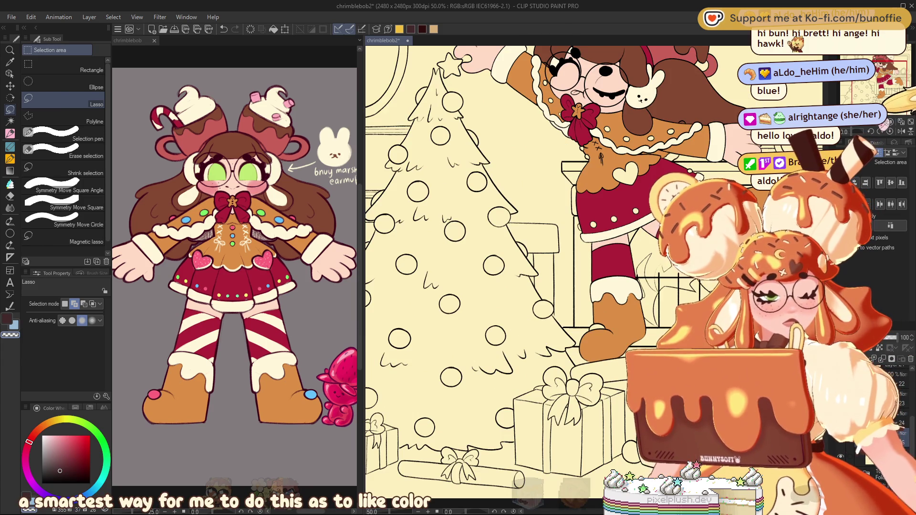
Pick pink from the character reference sheet and return to the character on the illustration
left_click(175, 214)
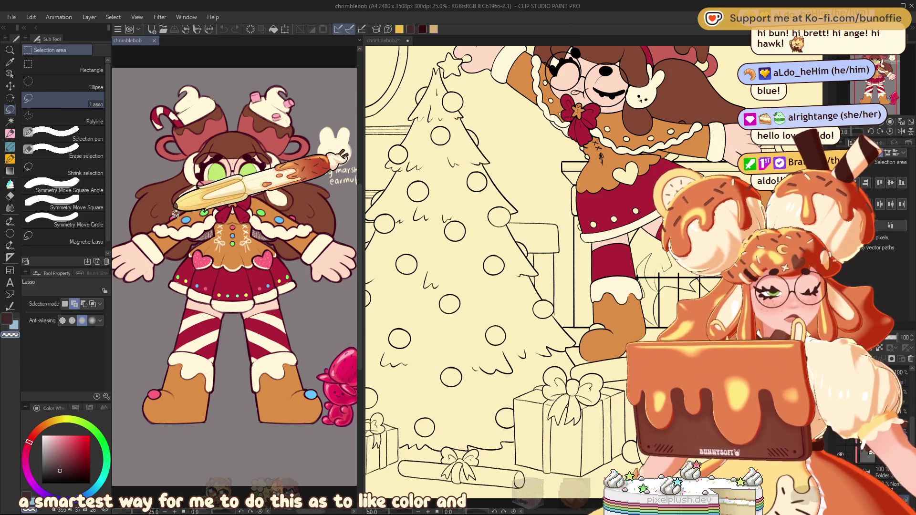
left_click(877, 79)
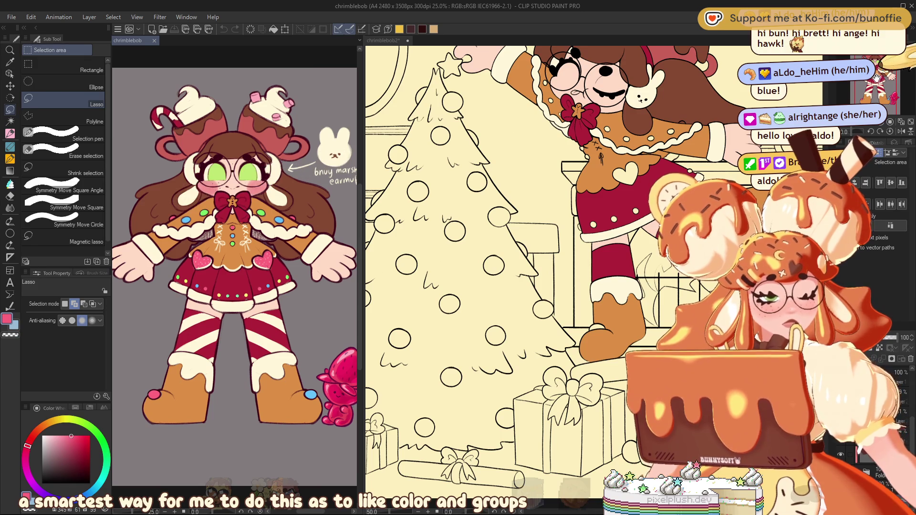
left_click_drag(877, 79, 878, 71)
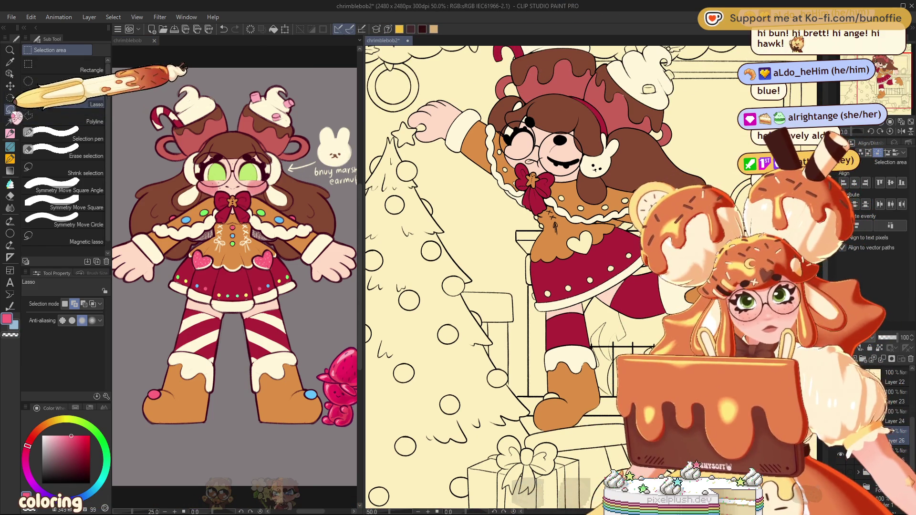
Choose the enclose-and-fill sub tool and sample the green eye colour from the reference sheet
left_click(9, 184)
left_click(74, 173)
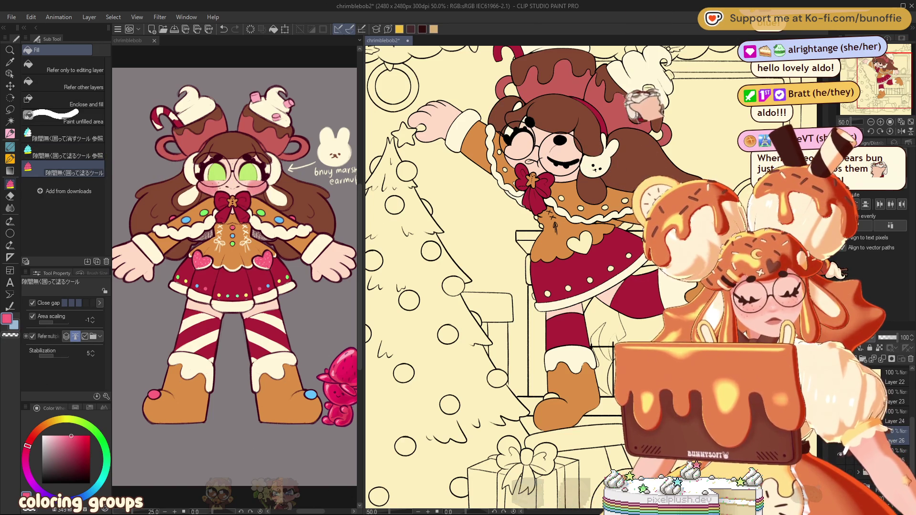
scroll(881, 371, "up", 3)
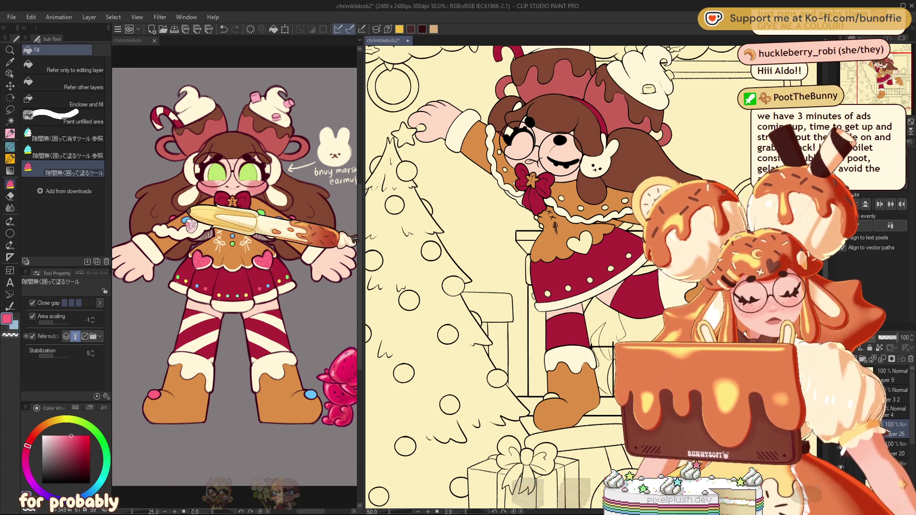
key("ctrl+Tab")
key("ctrl+Tab")
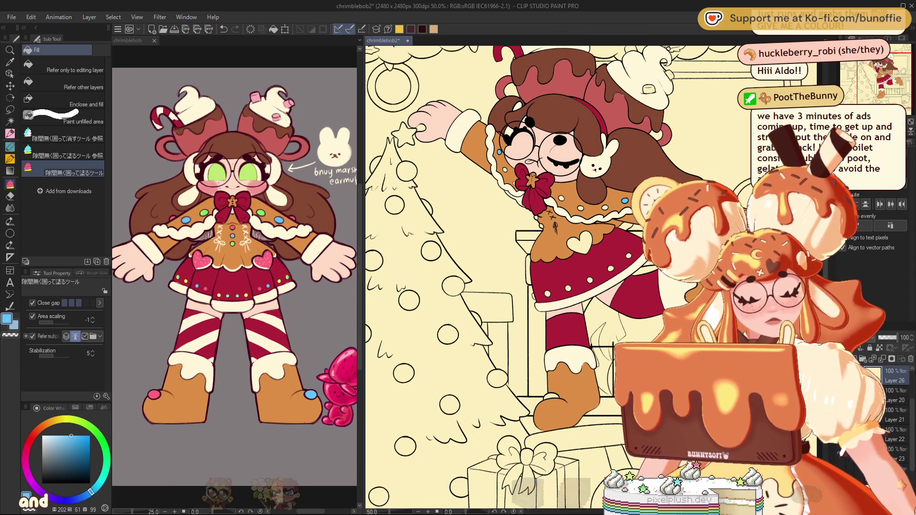
key("ctrl+Tab")
left_click(215, 176, "alt")
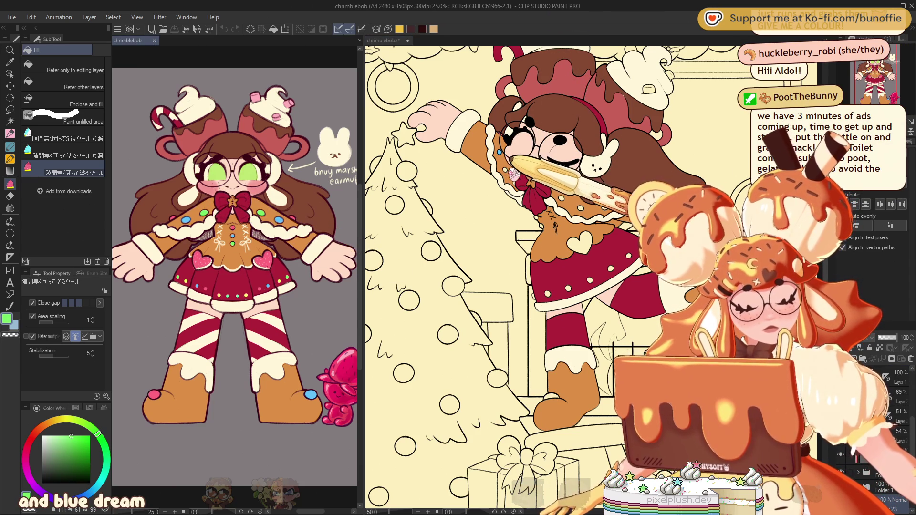
key("ctrl+Tab")
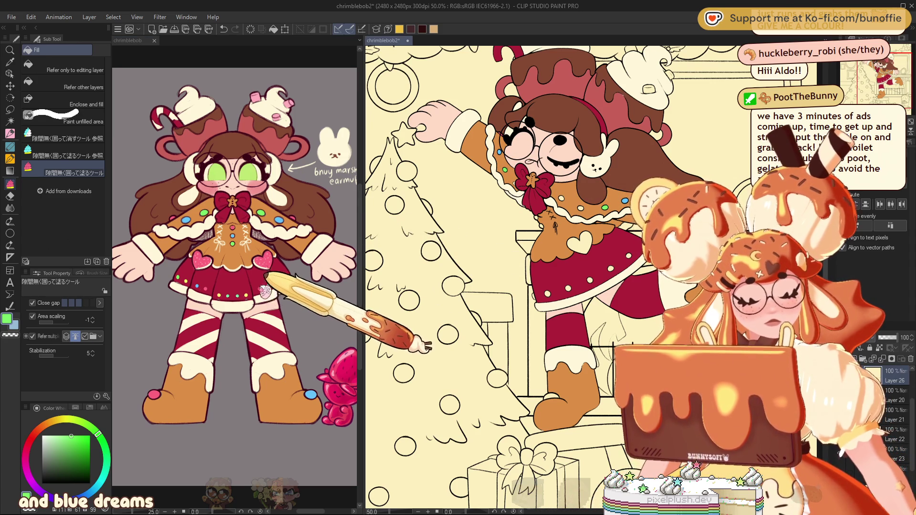
Sample the cream colour from the reference and return to the chrimblebob2 illustration
key("ctrl+Tab")
left_click(248, 285, "alt")
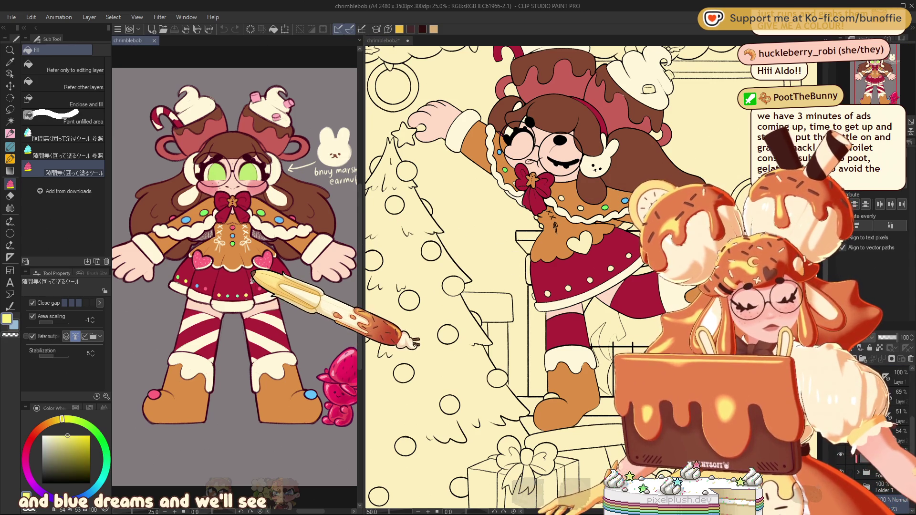
key("ctrl+Tab")
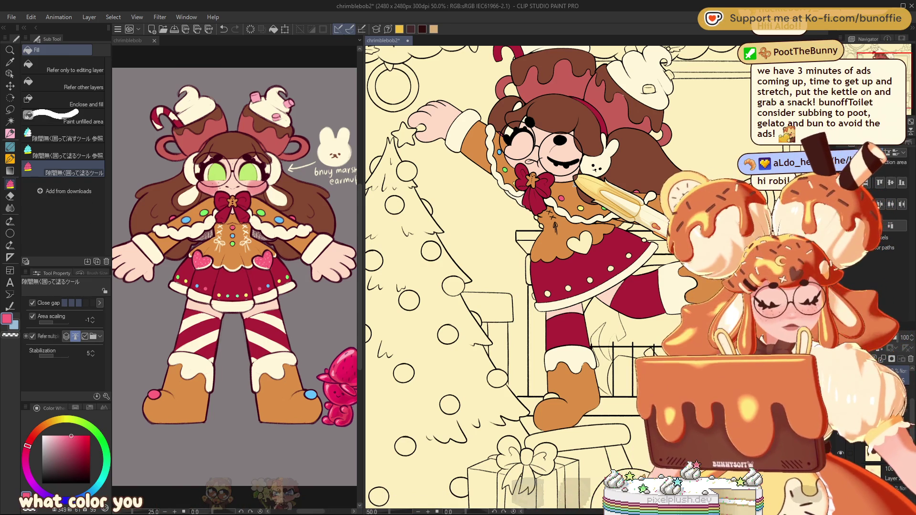
Fill the heart on the dress pink
scroll(505, 277, "up", 1)
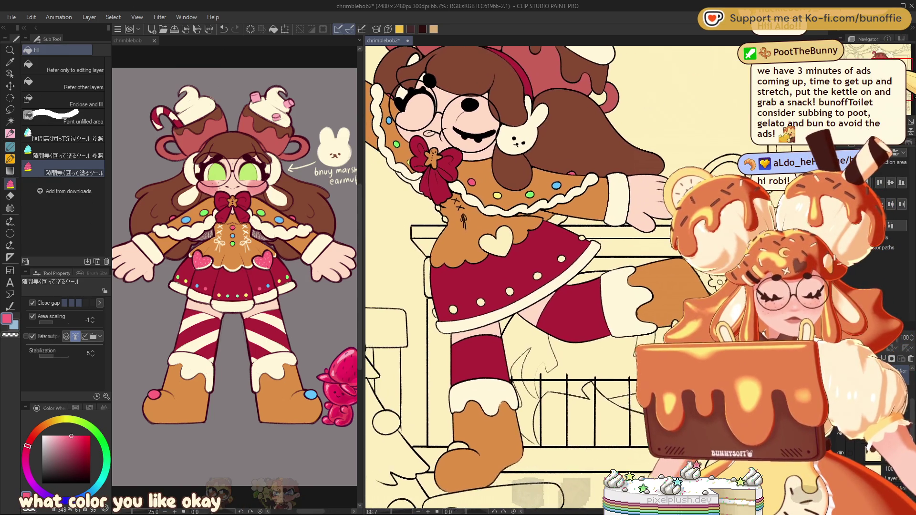
scroll(505, 276, "left", 3)
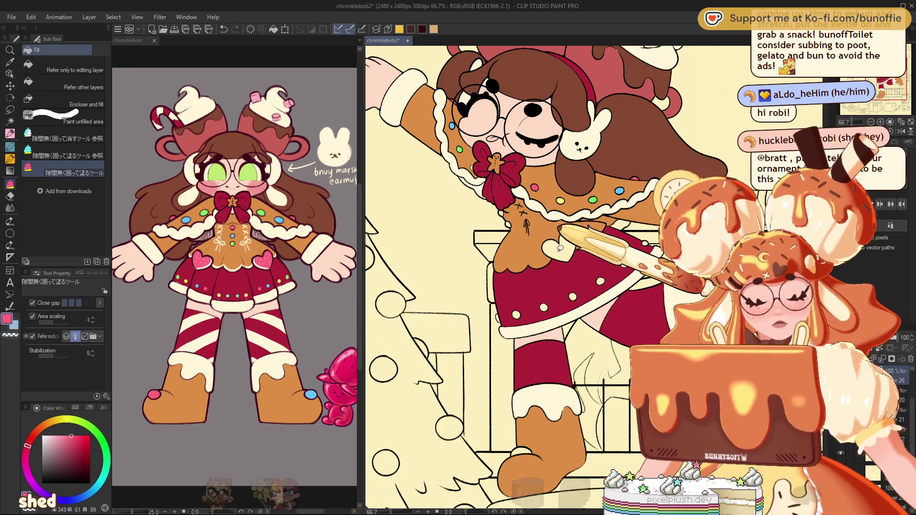
left_click(559, 245)
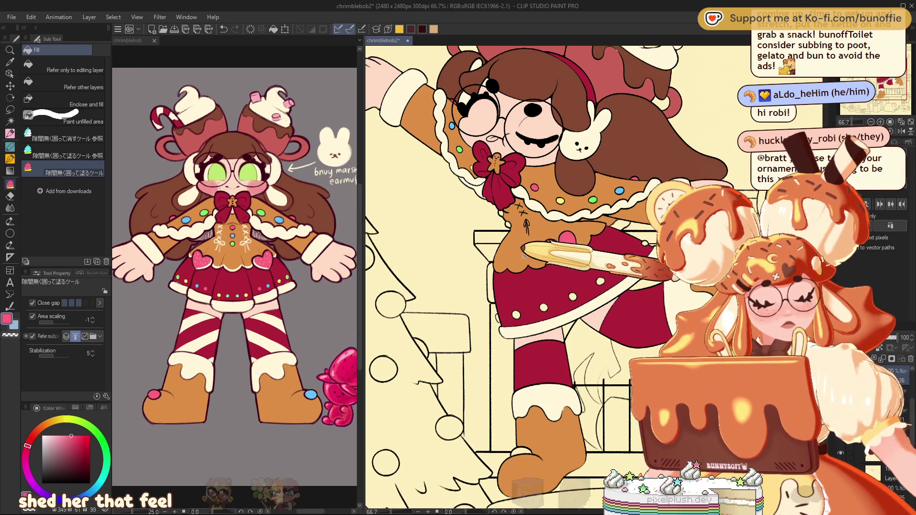
Fill one dot light blue, another green, and a skirt hem dot green
left_click(619, 190, "alt")
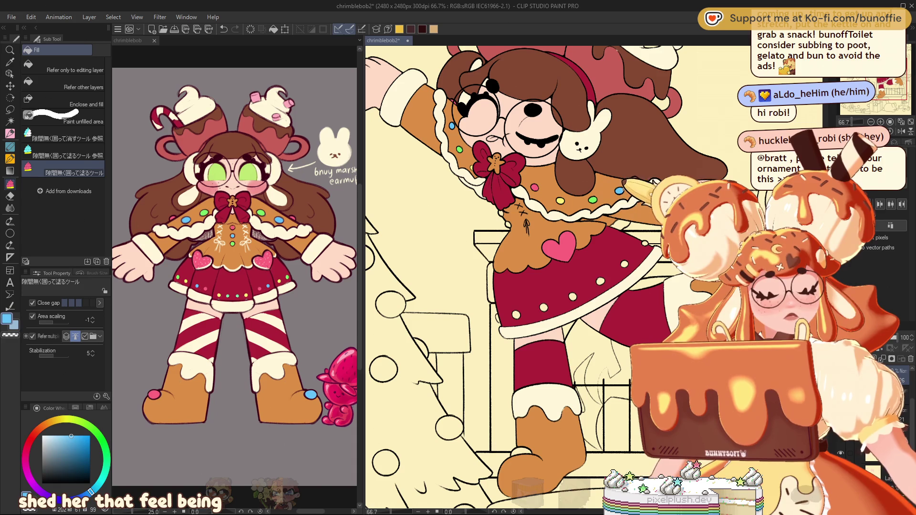
left_click(500, 212)
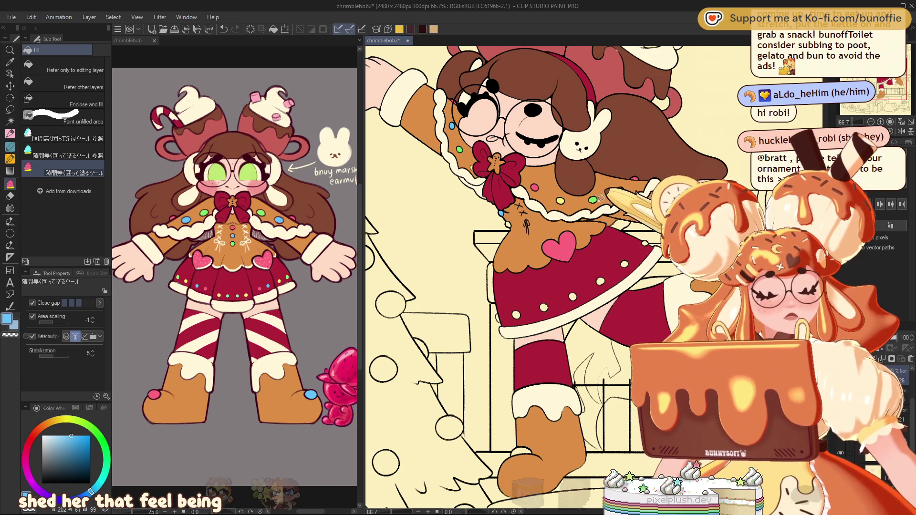
left_click(593, 199, "alt")
left_click(506, 223)
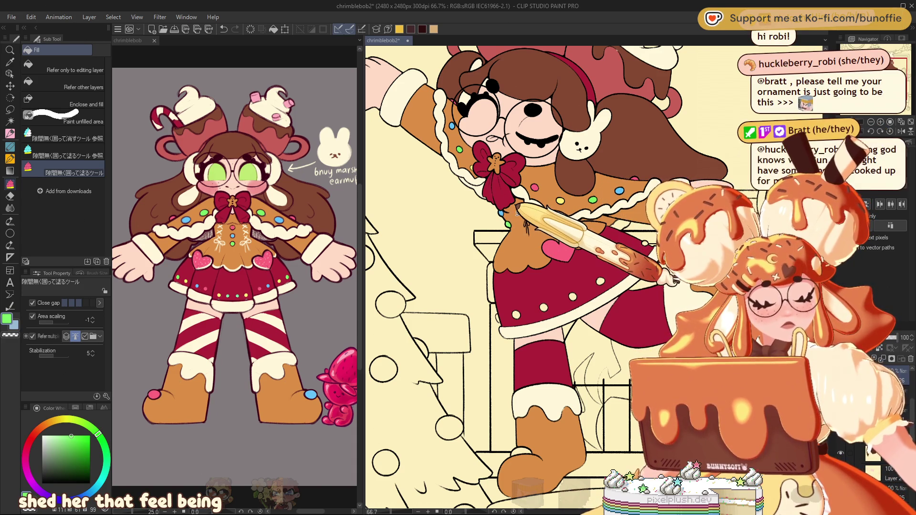
left_click(558, 245, "alt")
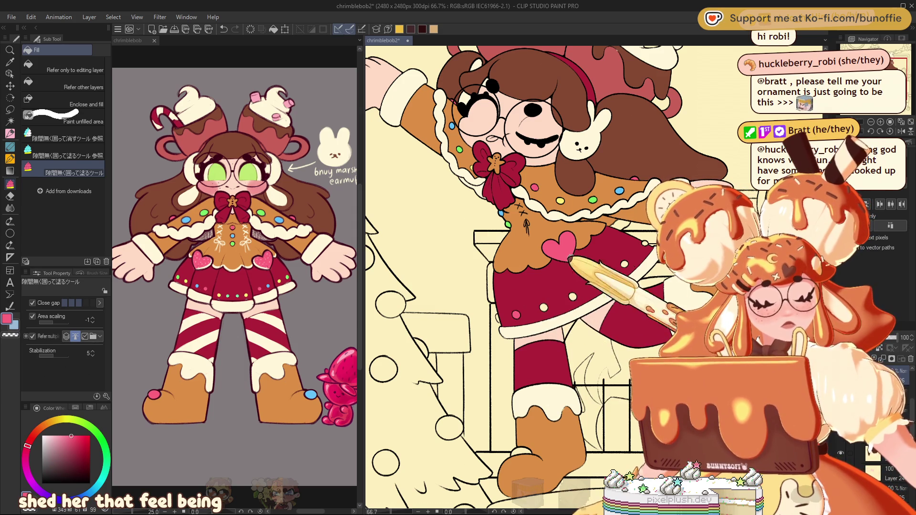
left_click(507, 223, "alt")
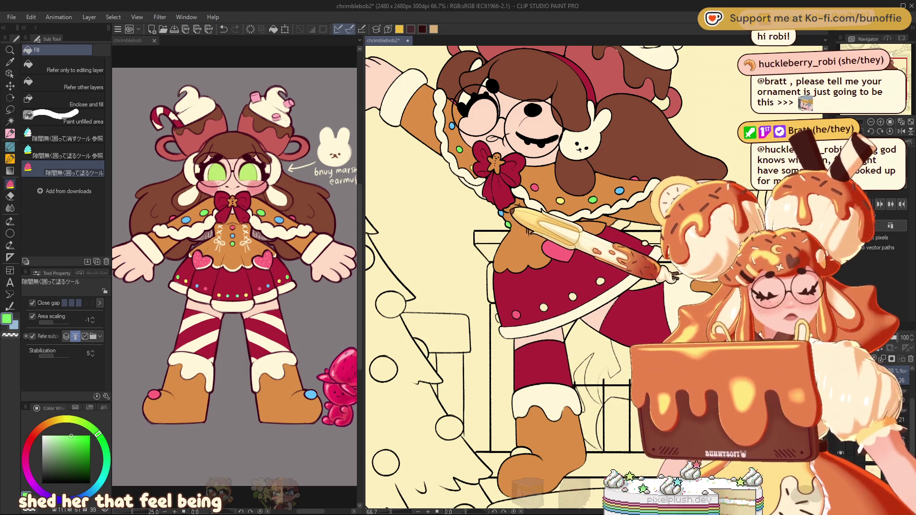
left_click(498, 317)
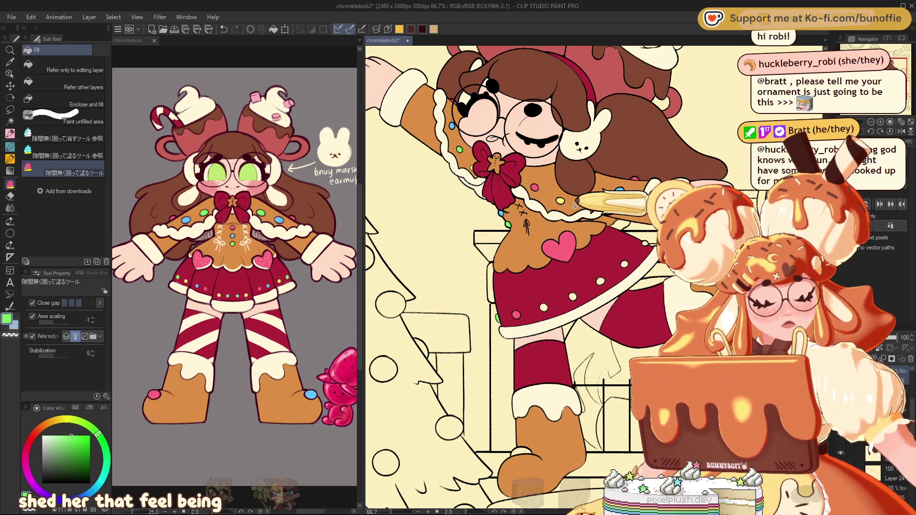
Fill a skirt dot light blue and the boot-toe dot pink with sampled colours
left_click(560, 200, "alt")
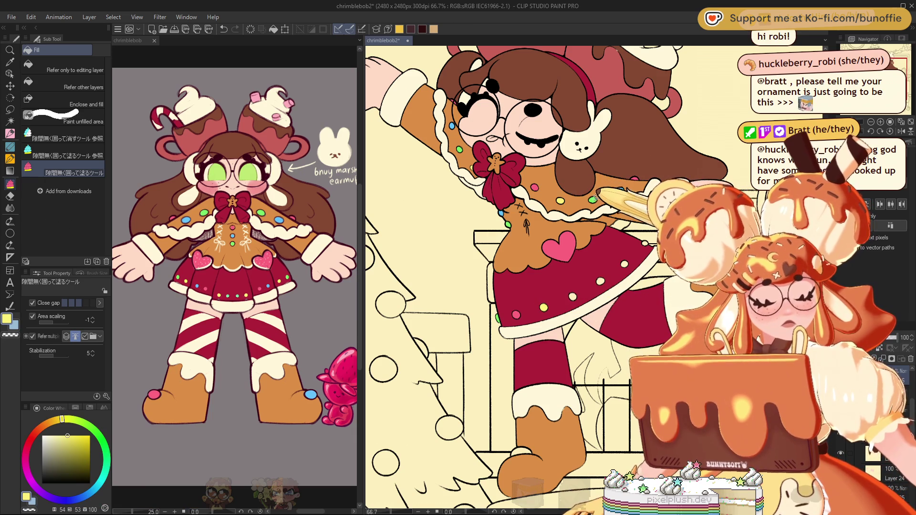
left_click(592, 200, "alt")
left_click(619, 191, "alt")
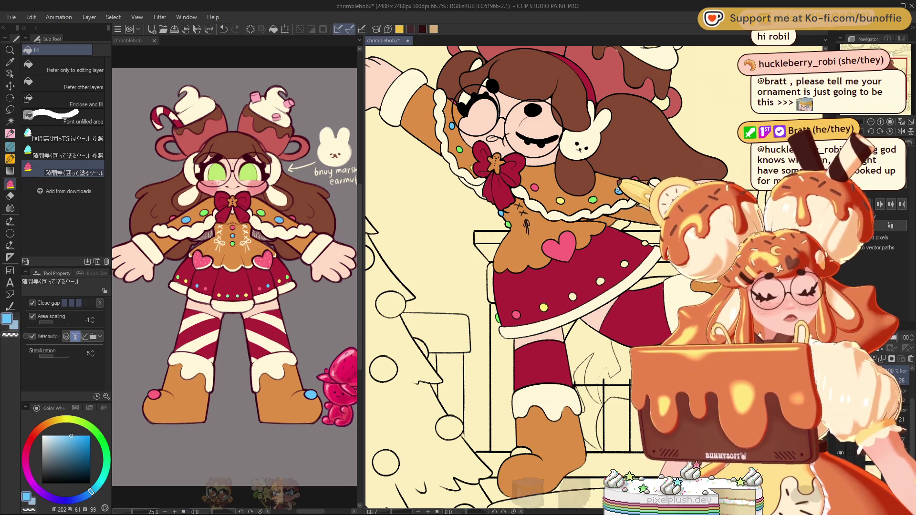
left_click(572, 296)
left_click(594, 199, "alt")
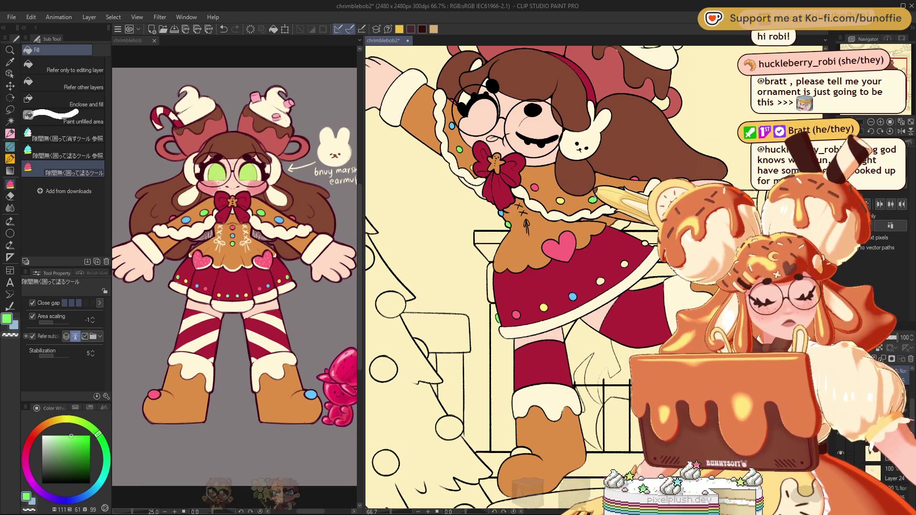
left_click(568, 190, "alt")
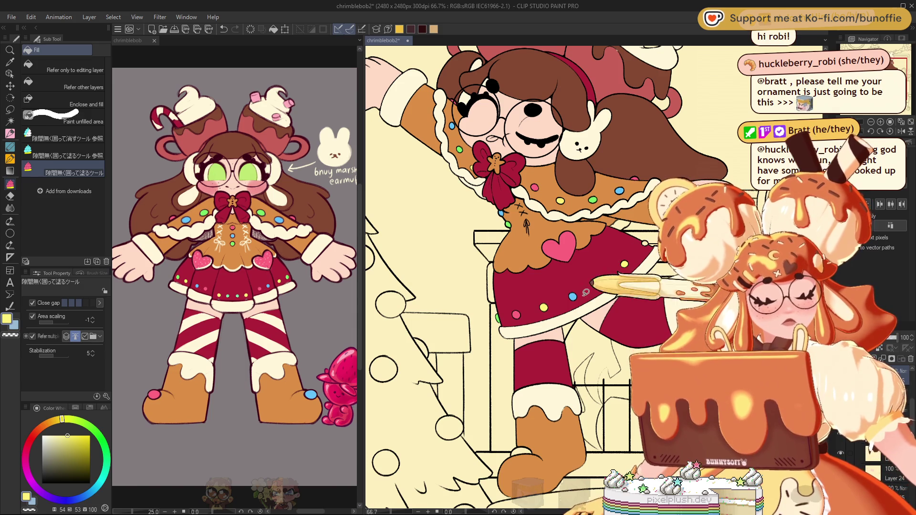
left_click(561, 245, "alt")
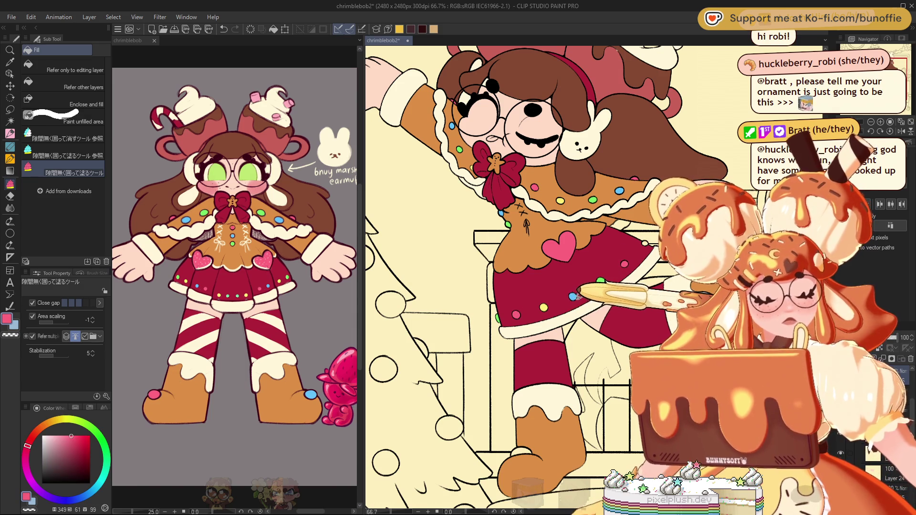
left_click(544, 306, "alt")
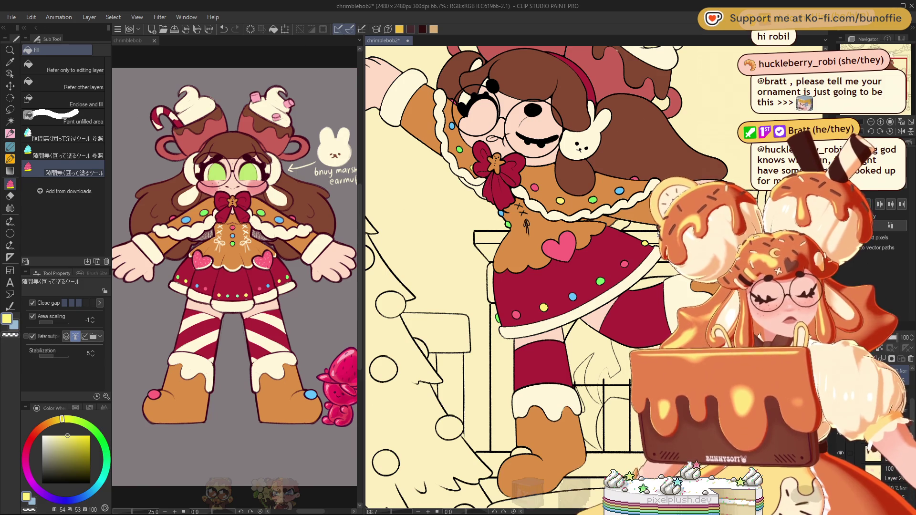
left_click(516, 315, "alt")
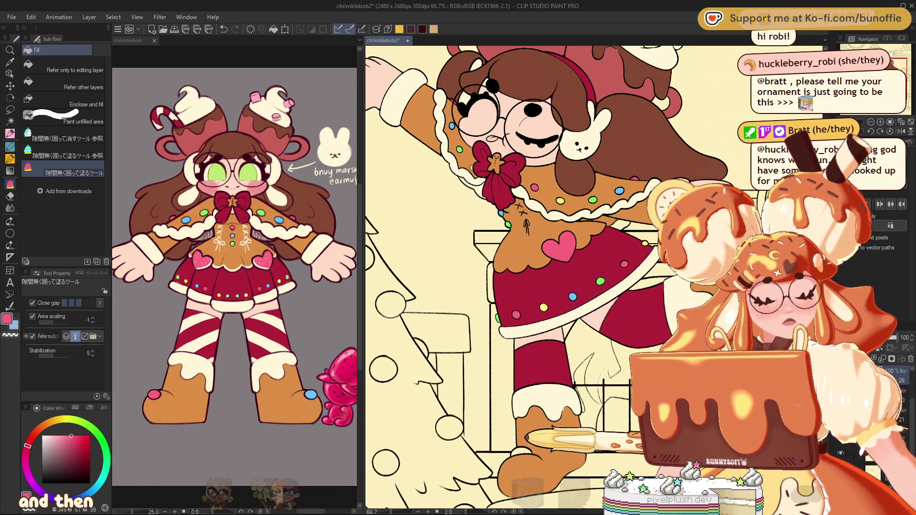
left_click(519, 451)
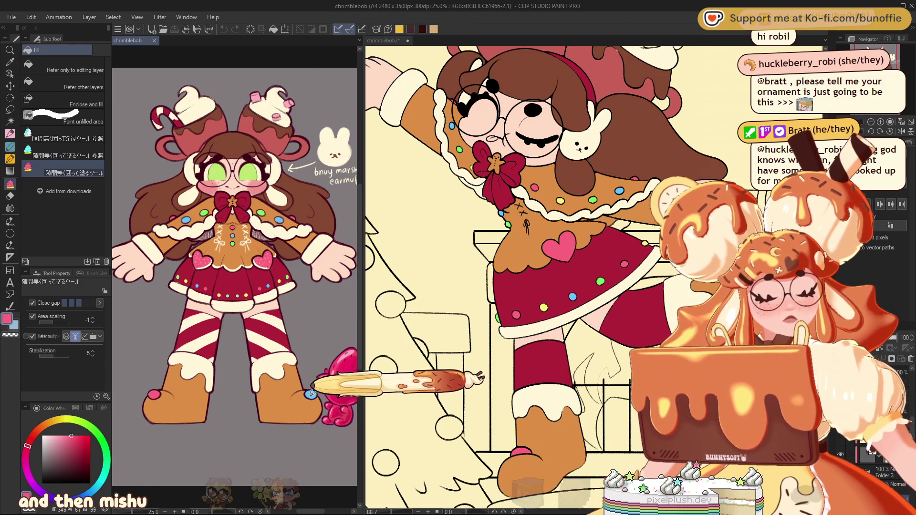
left_click(573, 294, "alt")
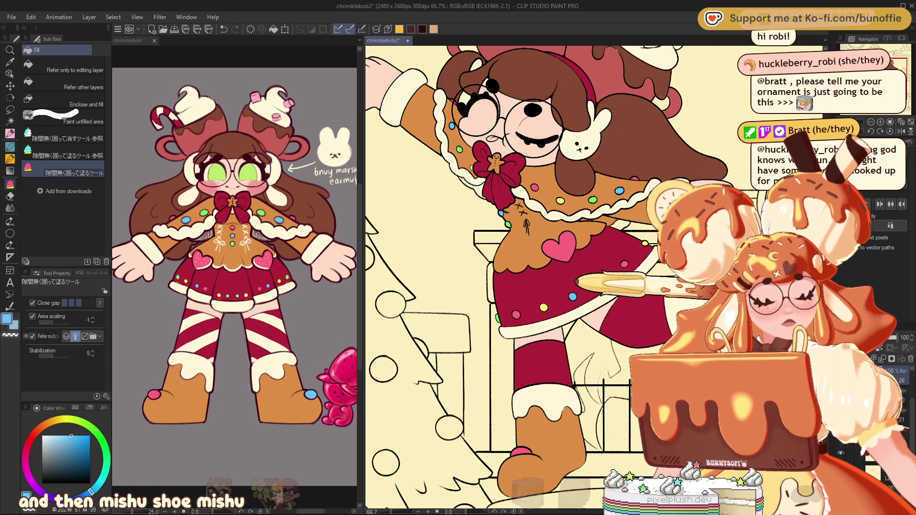
Sample the marshmallow's light pink from the reference and return to the illustration at 50%
key("ctrl+minus")
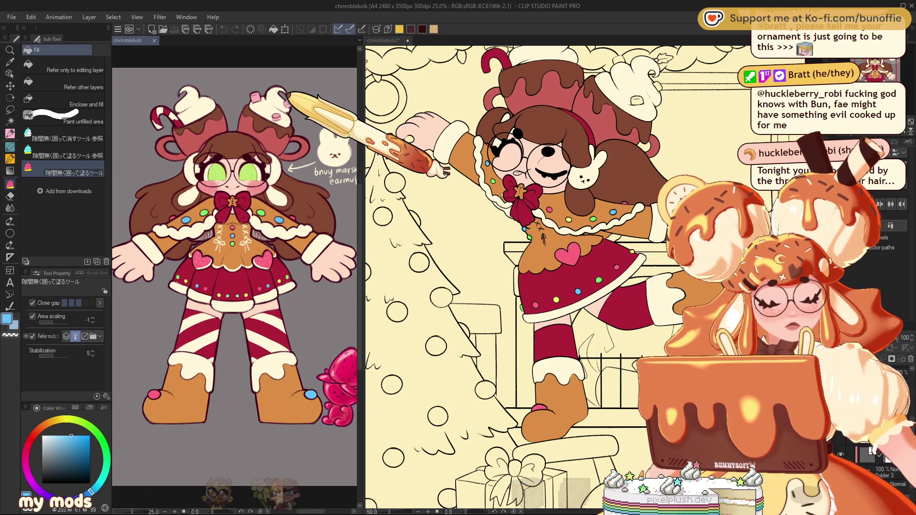
left_click(289, 98, "alt")
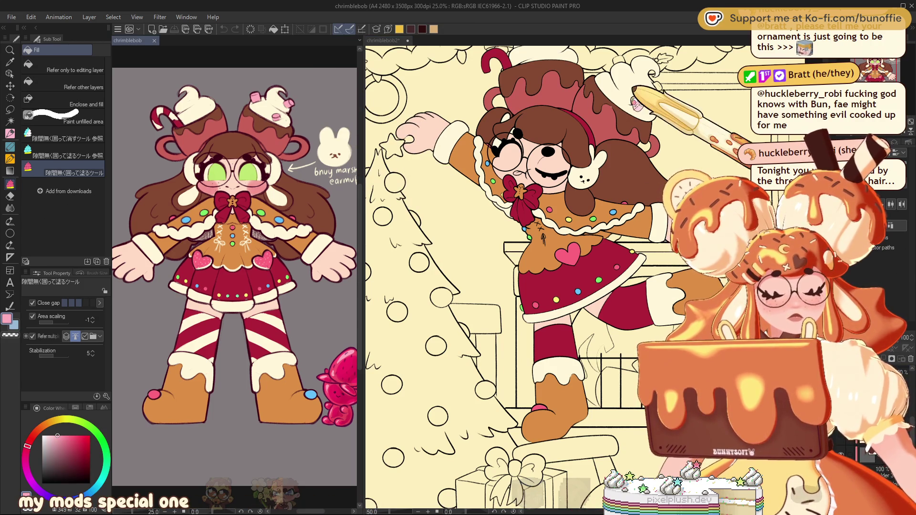
mouse_move(891, 43)
left_mouse_down()
mouse_move(881, 74)
mouse_move(896, 79)
left_mouse_up()
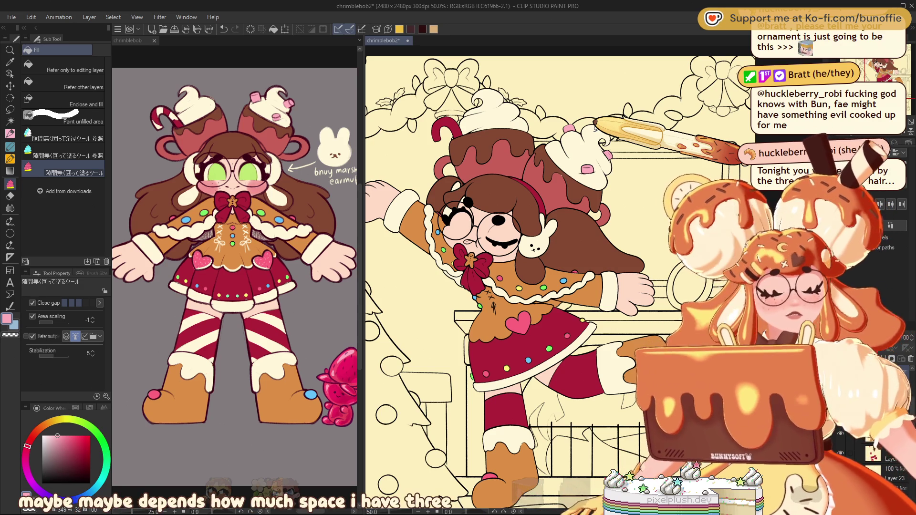
key("ctrl+minus")
key("ctrl+plus")
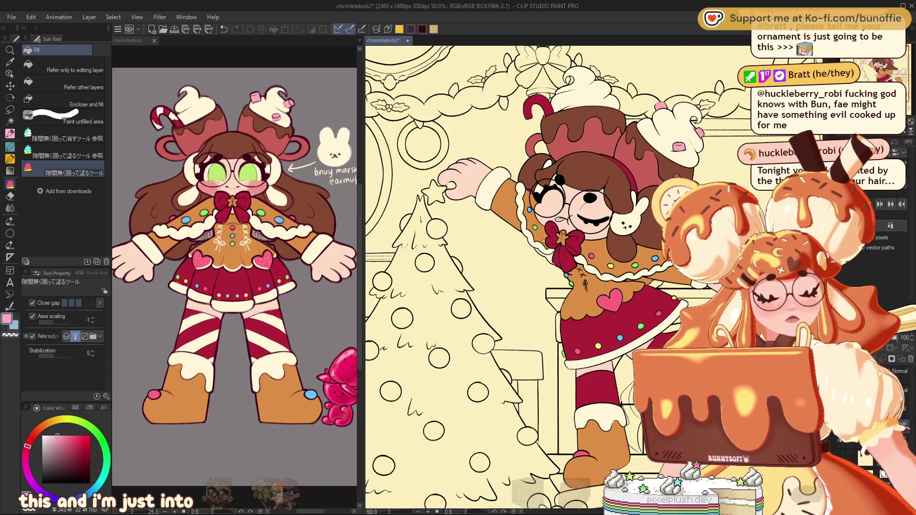
Choose the orange-brown palette colour and fill the bear's hair with it
left_click_drag(875, 71, 891, 88)
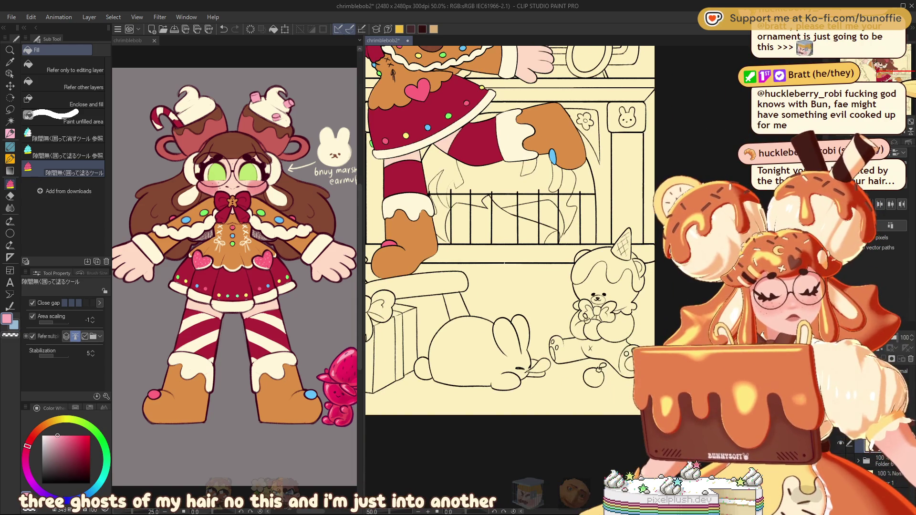
left_click(90, 408)
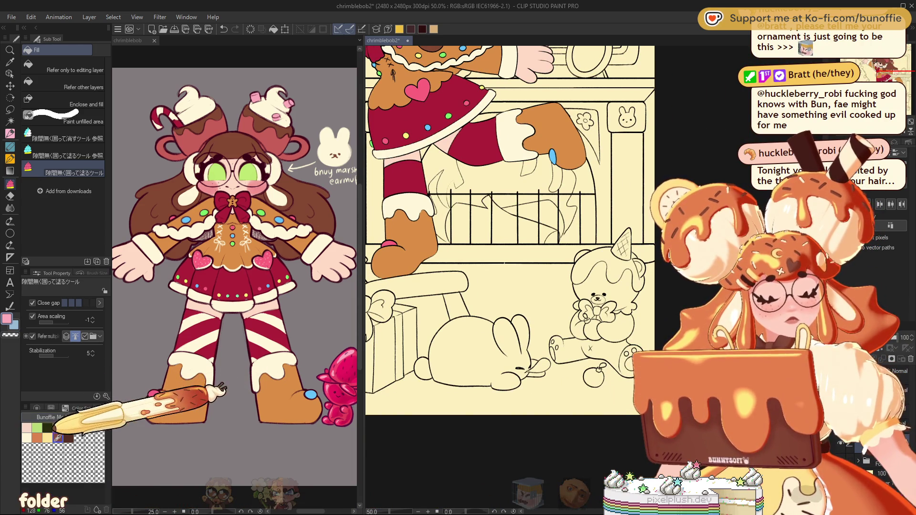
left_click(37, 438)
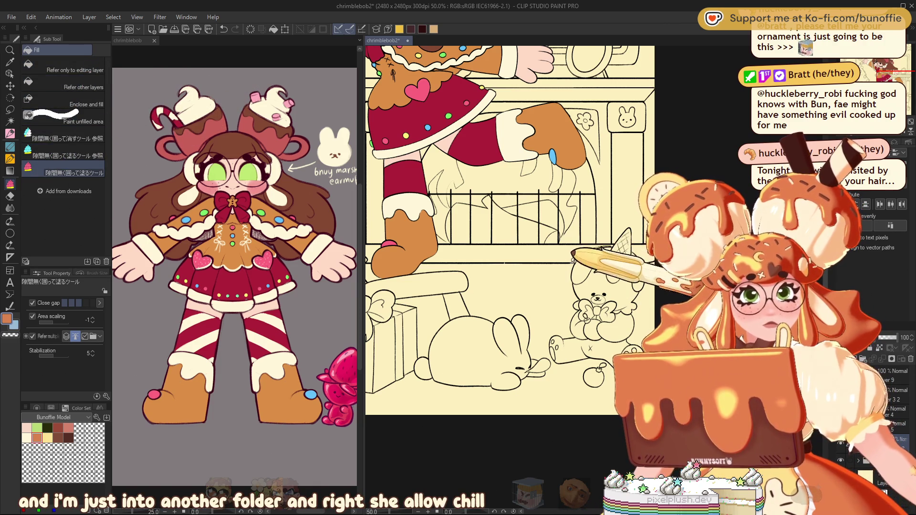
left_click_drag(620, 244, 599, 237)
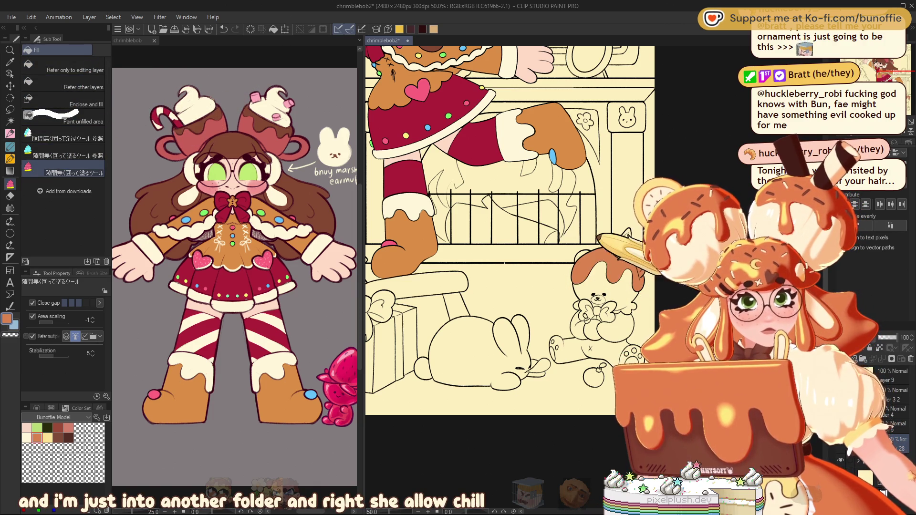
Erase the stray brown patch inside the bear's cone hat
scroll(739, 247, "up", 3)
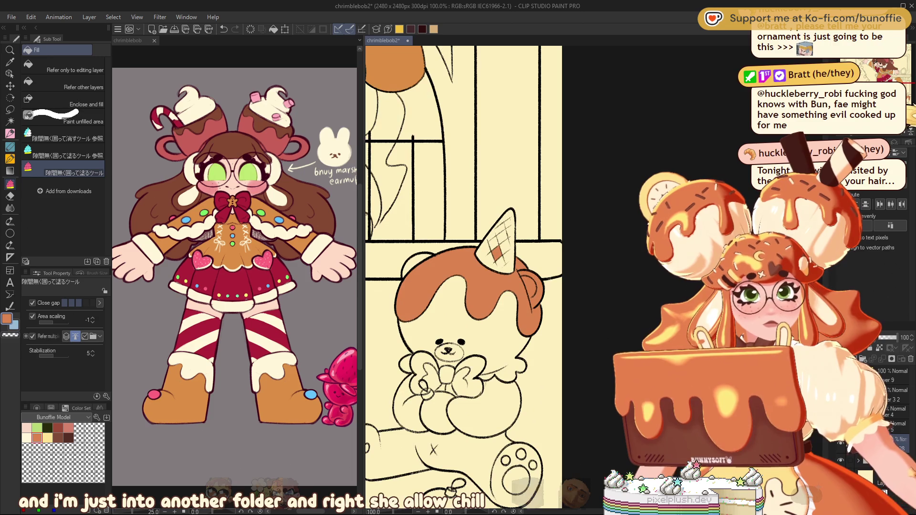
left_click(62, 136)
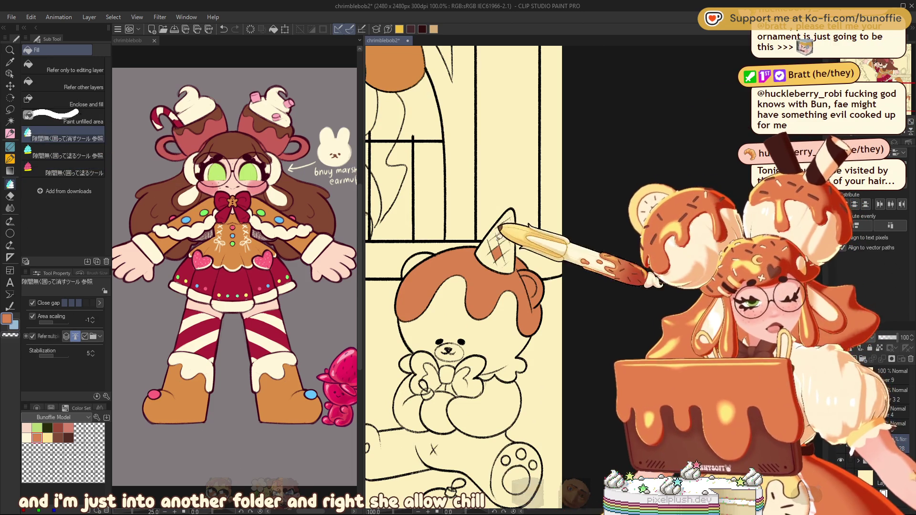
left_click(498, 252)
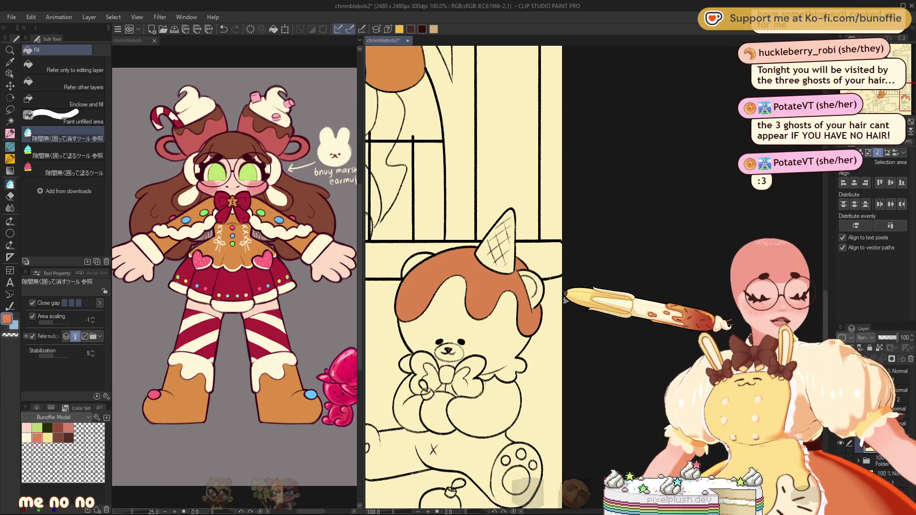
Fill the bear's muzzle and nose brown, redoing the fill once
left_click_drag(565, 300, 429, 382)
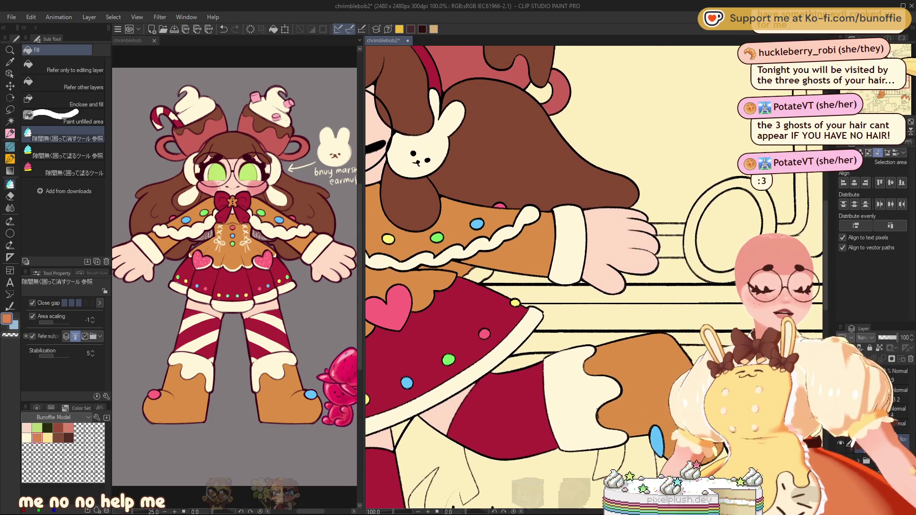
left_click(67, 172)
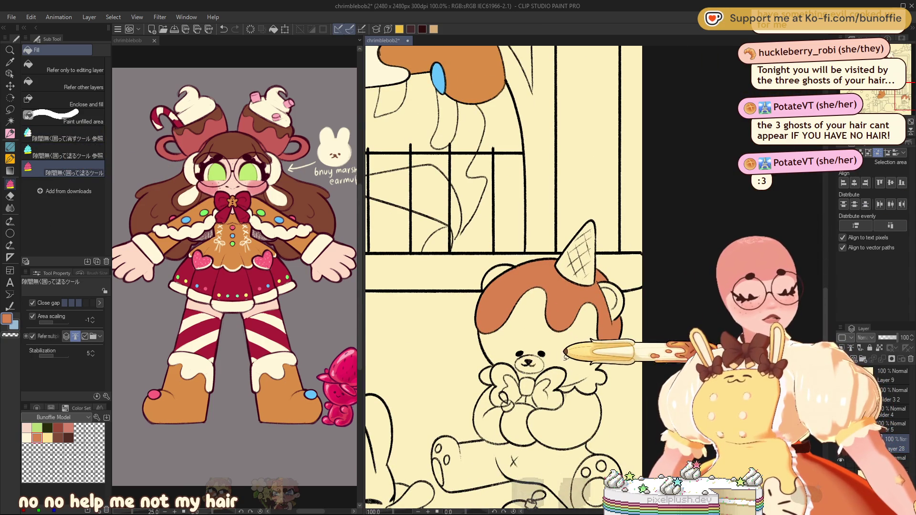
left_click(527, 361)
key("ctrl+z")
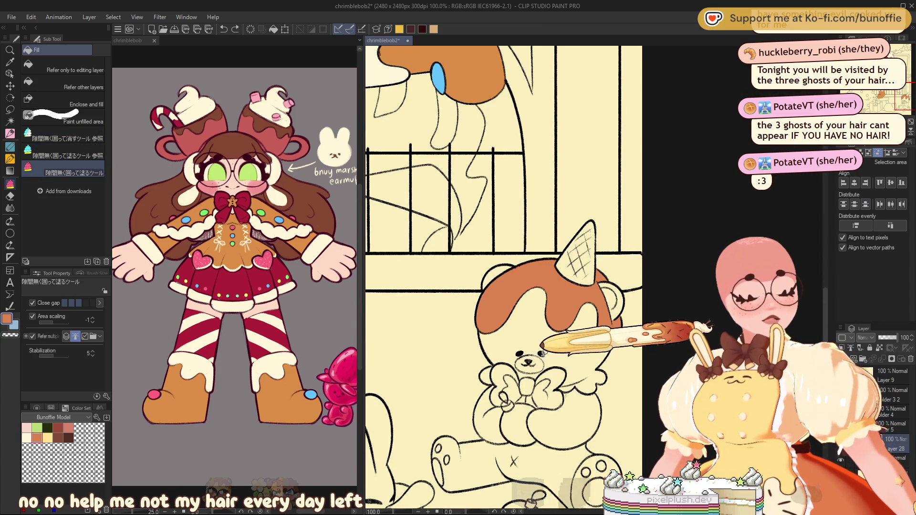
left_click(530, 361)
scroll(503, 277, "down", 5)
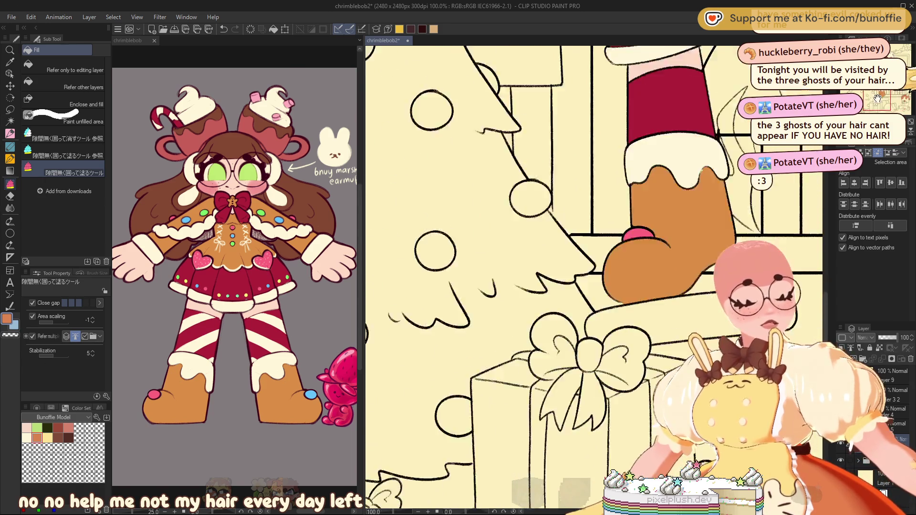
Fill the bear's paw pads orange and its head cream
left_click(428, 285)
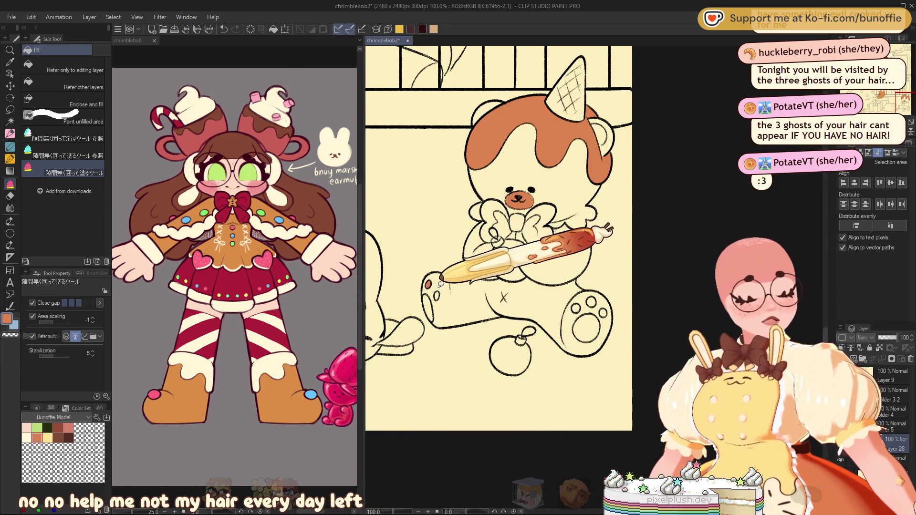
left_click(436, 295)
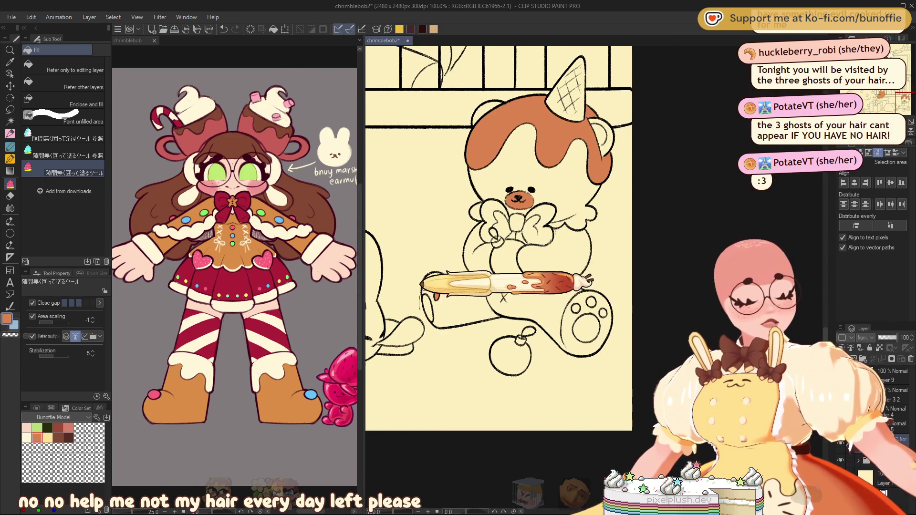
left_click(427, 310)
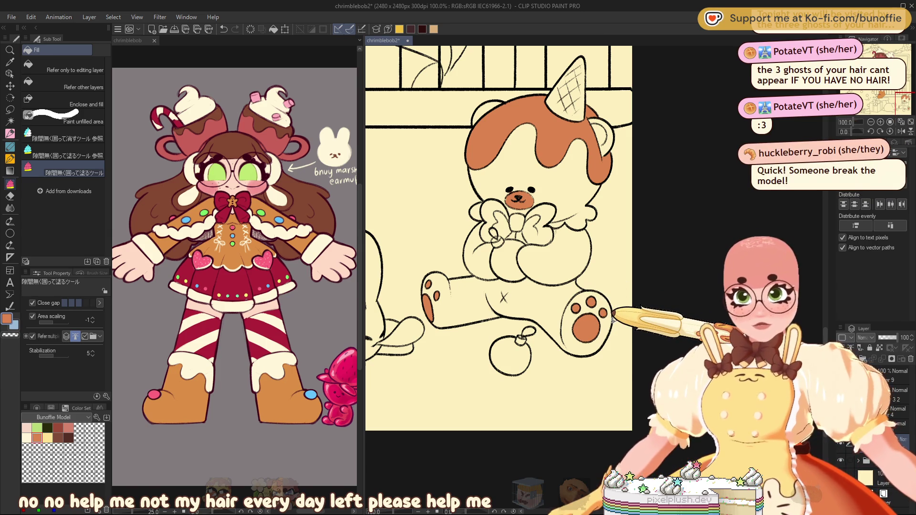
left_click(48, 438)
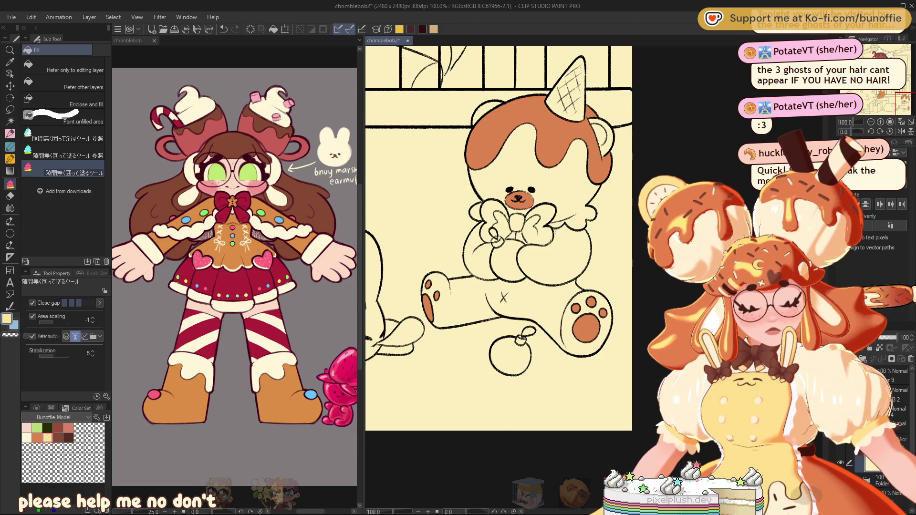
mouse_move(532, 119)
left_mouse_down()
mouse_move(488, 210)
mouse_move(614, 204)
mouse_move(589, 125)
left_mouse_up()
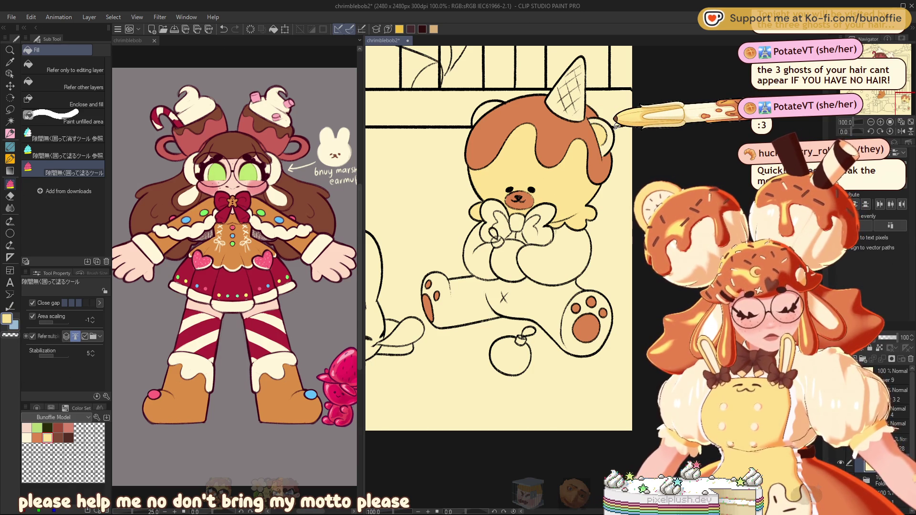
Fill the bear's bow dark brown and both arms a body brown
left_click(69, 436)
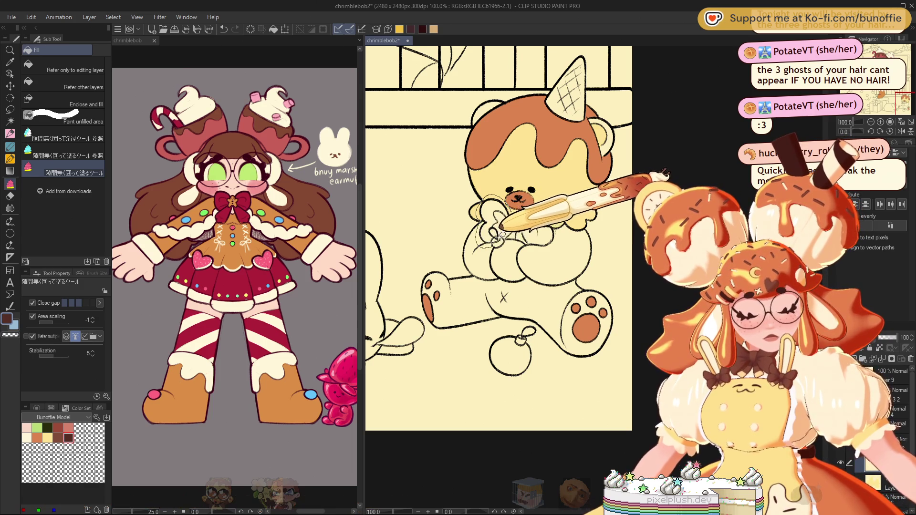
left_click_drag(532, 235, 529, 239)
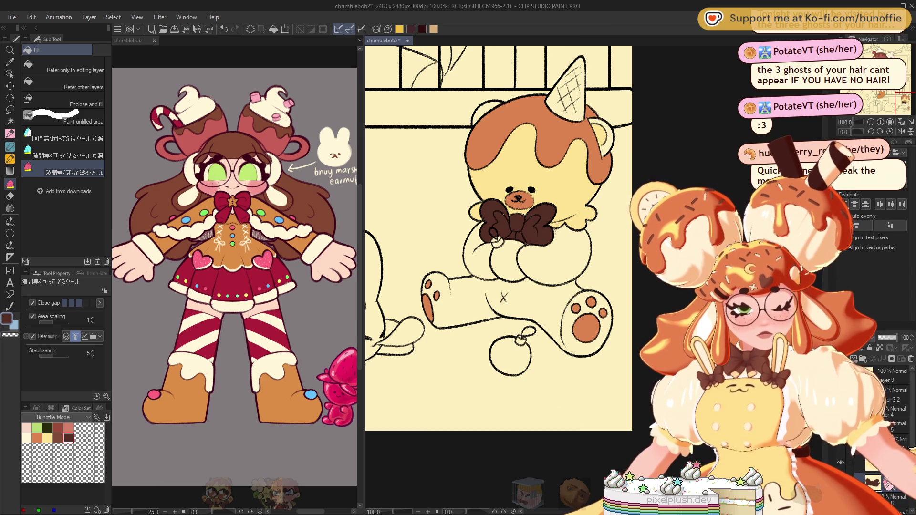
left_click(58, 437)
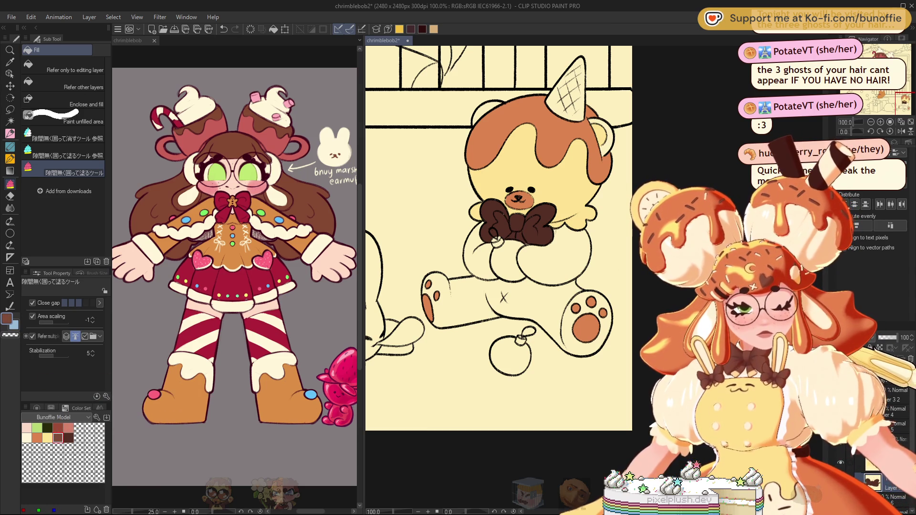
left_click_drag(494, 222, 491, 225)
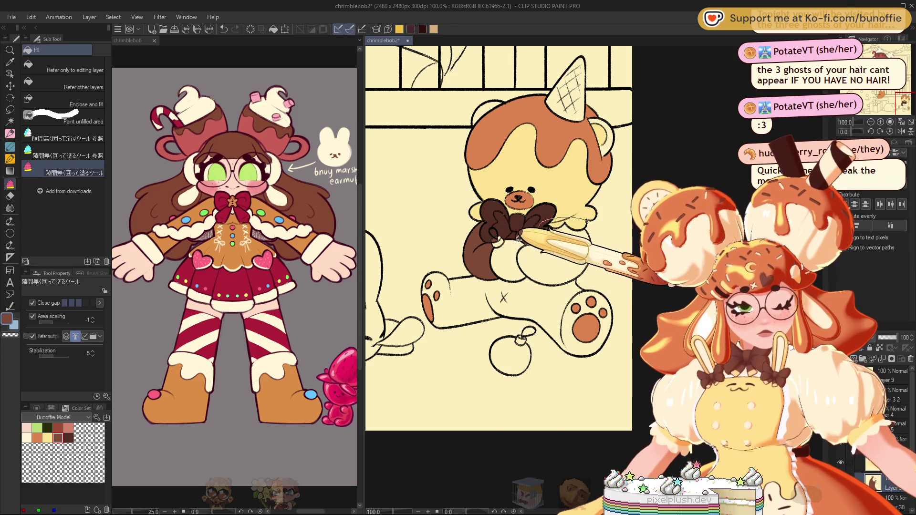
mouse_move(588, 217)
left_mouse_down()
mouse_move(579, 267)
mouse_move(605, 277)
left_mouse_up()
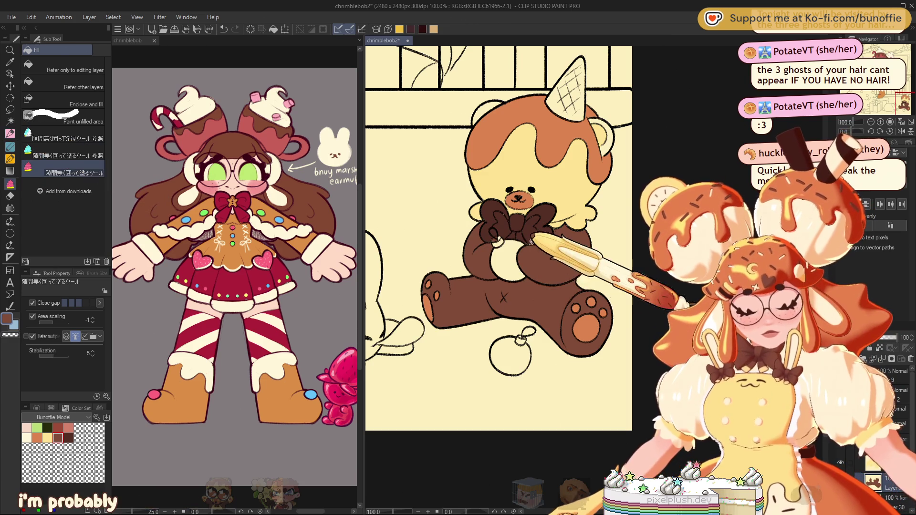
key("e")
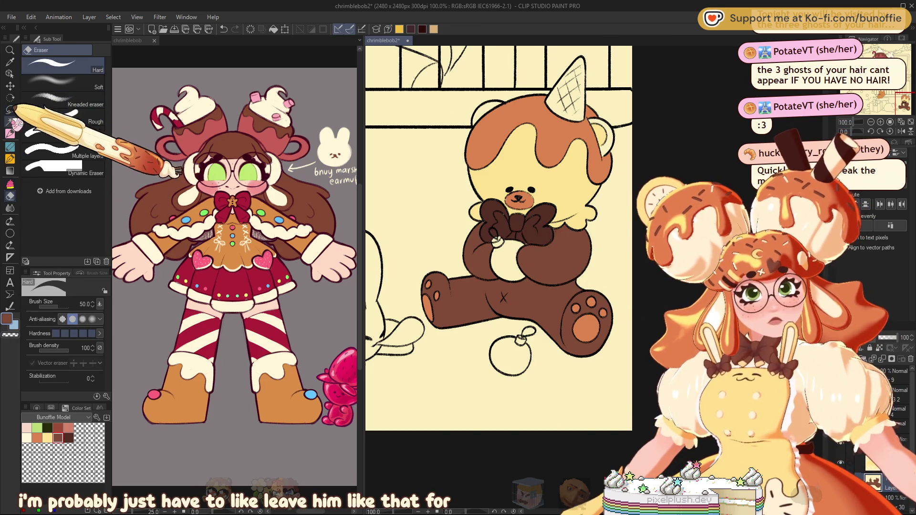
Sample the bear's pale yellow, darken it slightly on the Color Wheel, and zoom out to the tree
left_click(10, 184)
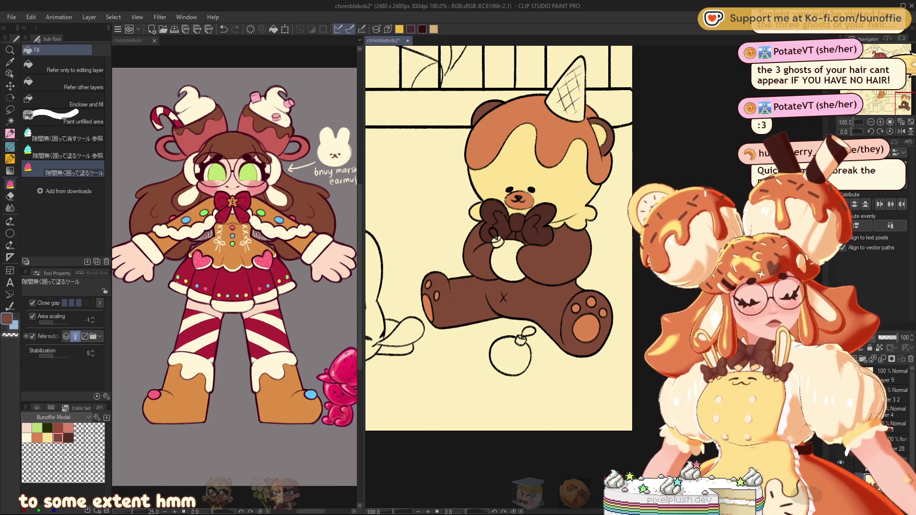
left_click_drag(899, 65, 908, 99)
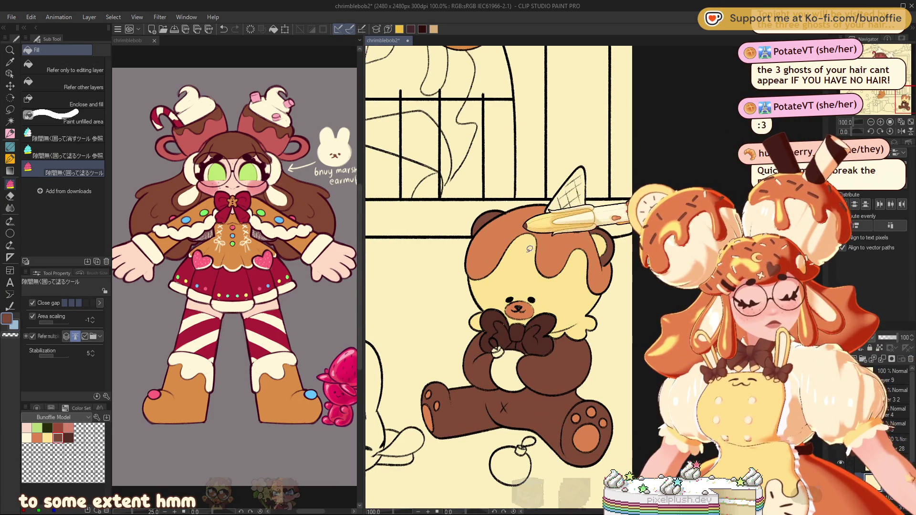
left_click(525, 234, "alt")
left_click(47, 408)
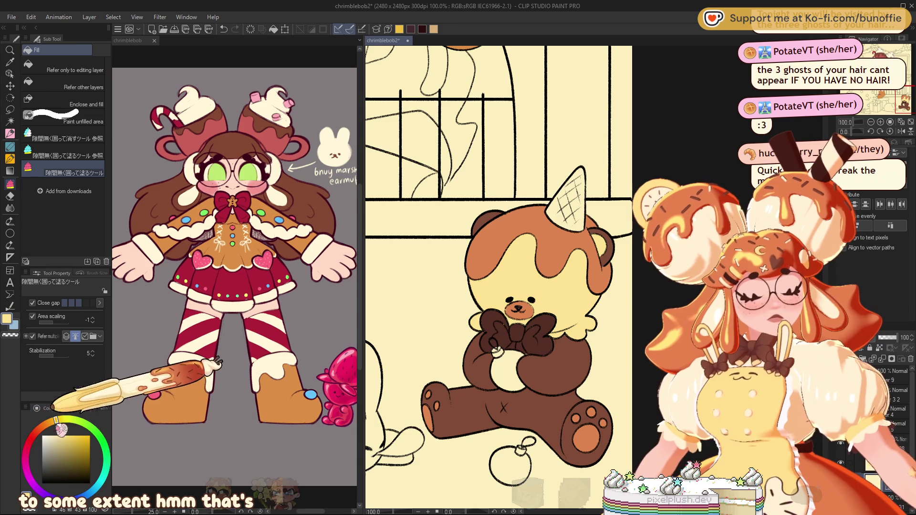
left_click_drag(52, 421, 49, 422)
left_click(69, 437)
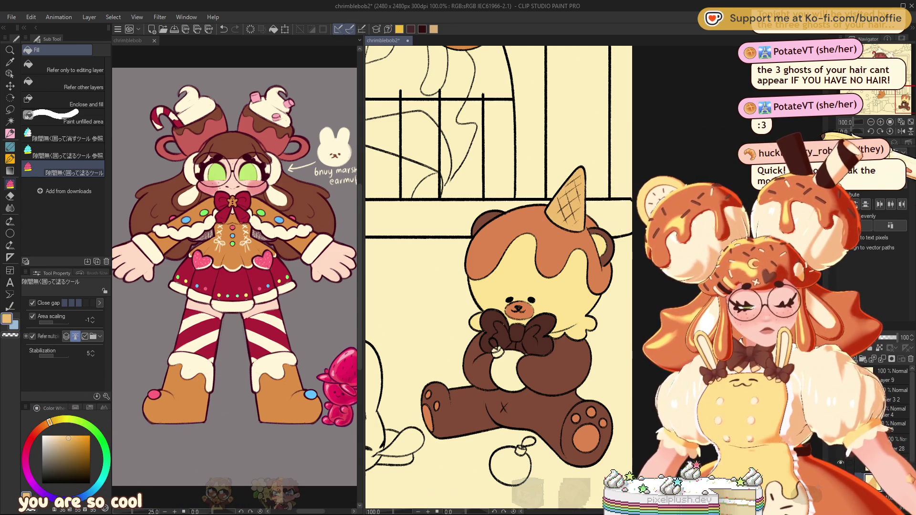
key("ctrl+minus")
scroll(498, 248, "down", 5)
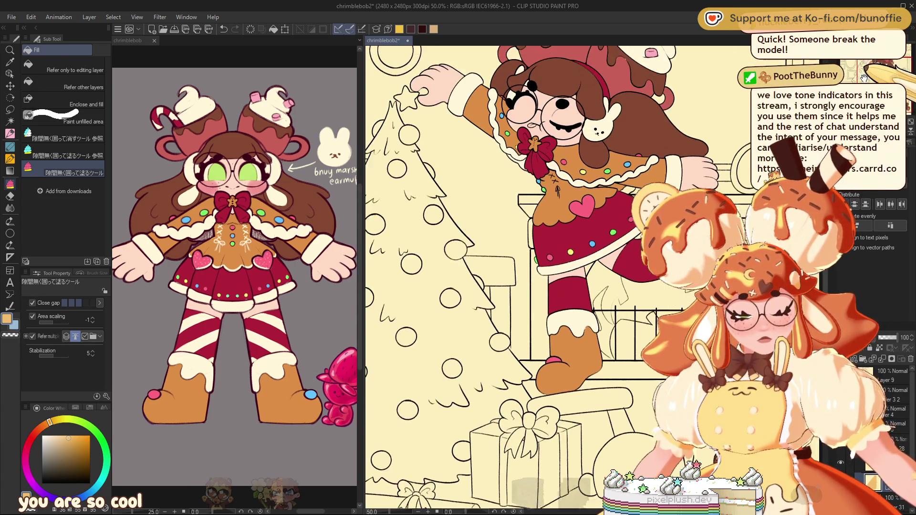
Fill the sleeping bunny pale yellow-orange, then pick near-white and set fills to 'Refer only to editing layer'
left_click_drag(524, 239, 429, 195)
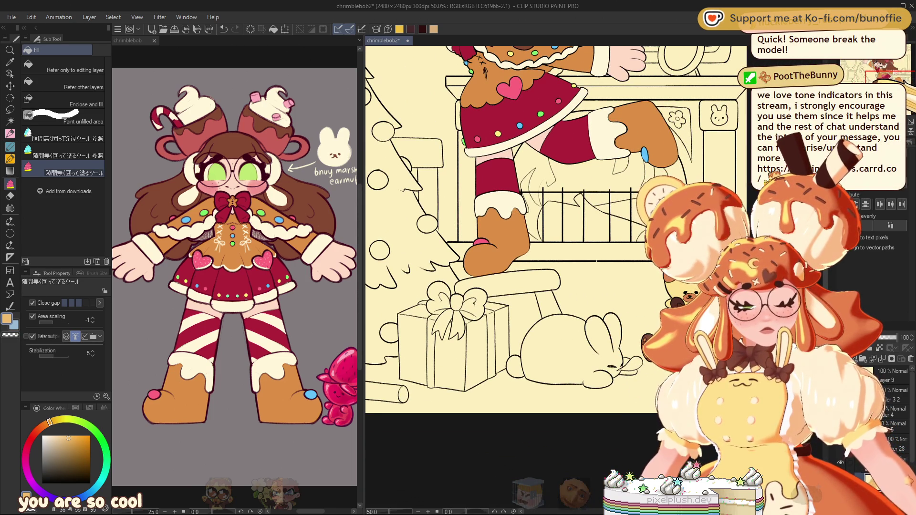
left_click_drag(500, 238, 516, 240)
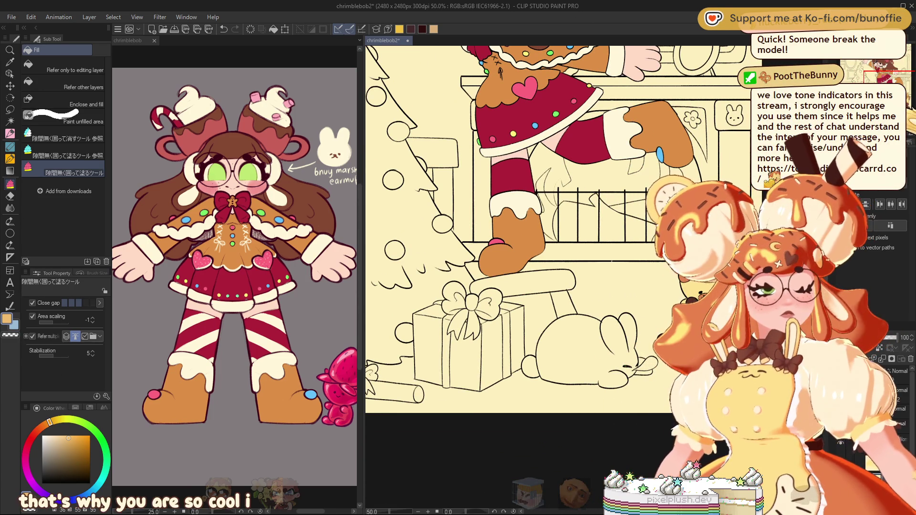
left_click_drag(524, 239, 506, 230)
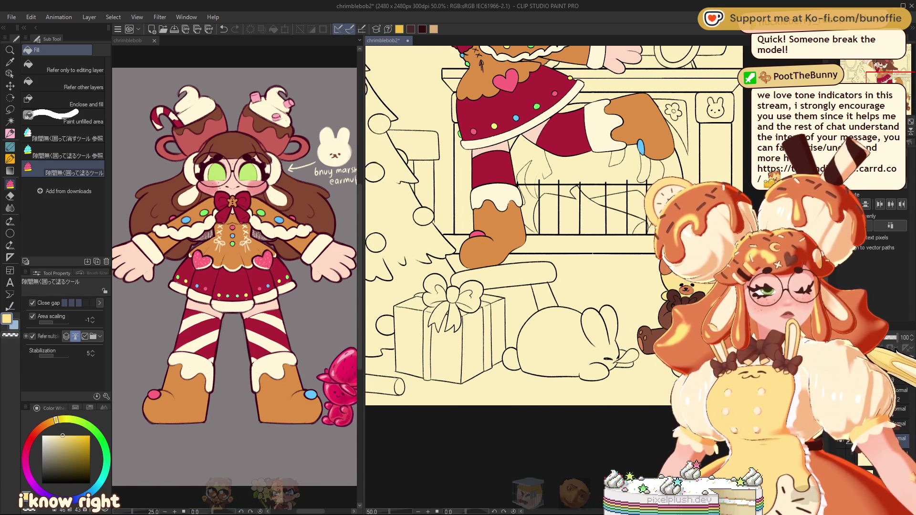
left_click_drag(525, 238, 478, 207)
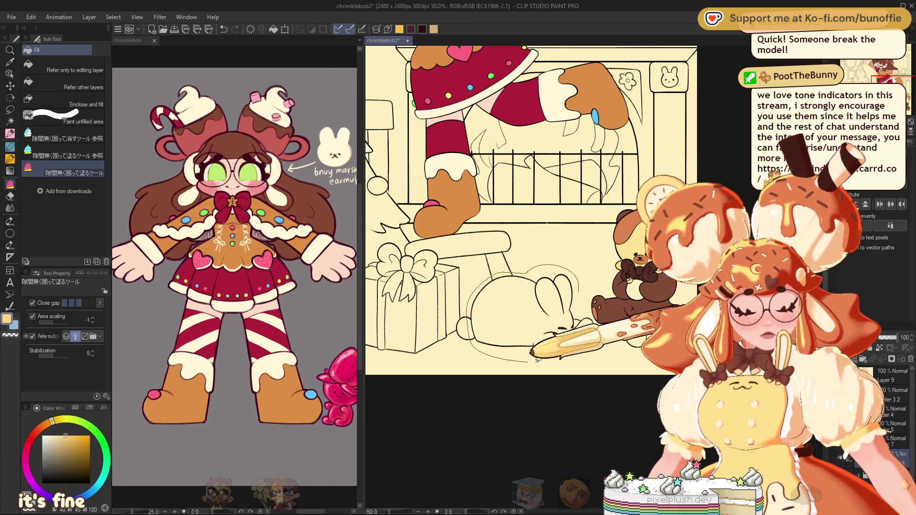
left_click_drag(531, 352, 586, 271)
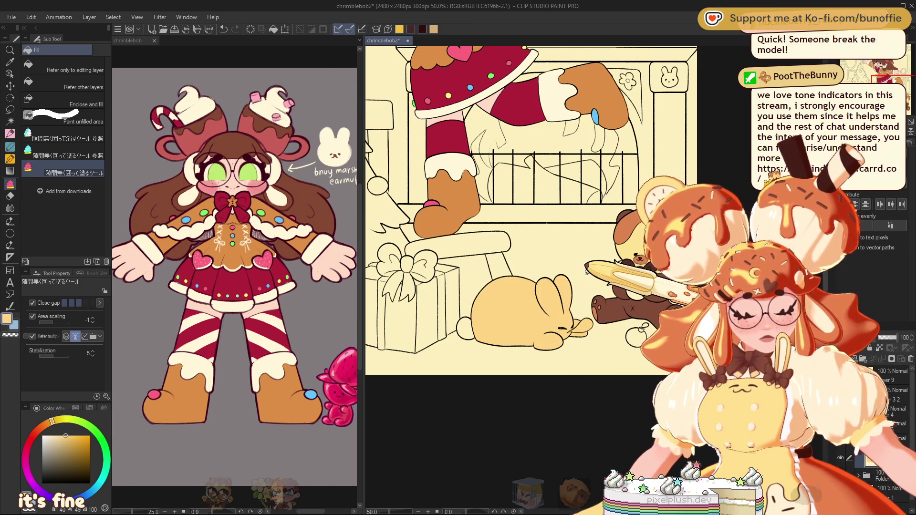
left_click(46, 433)
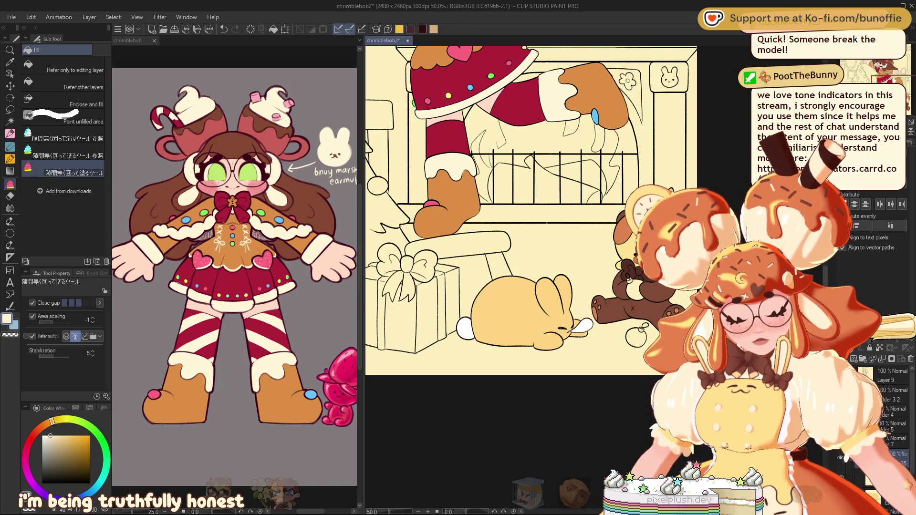
left_click(62, 67)
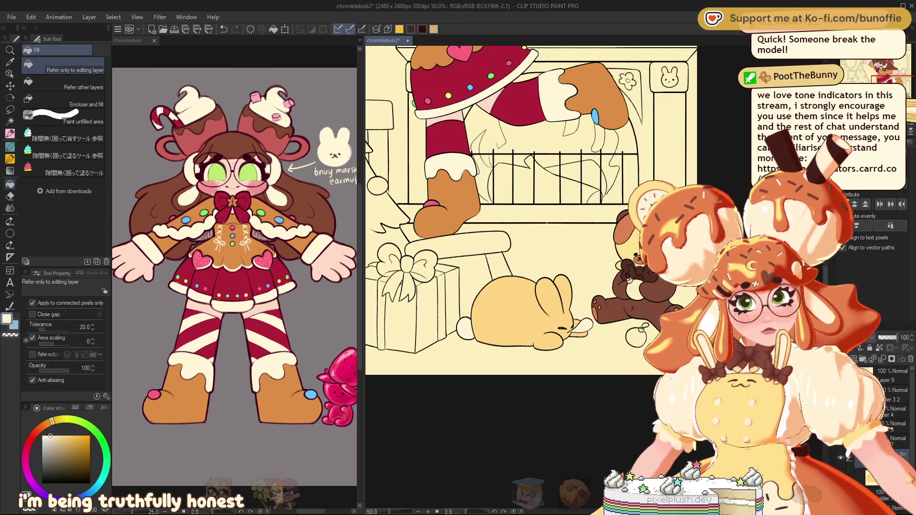
Save the file, centre the uncoloured Christmas tree in view, and pick a green hue
key("ctrl+minus")
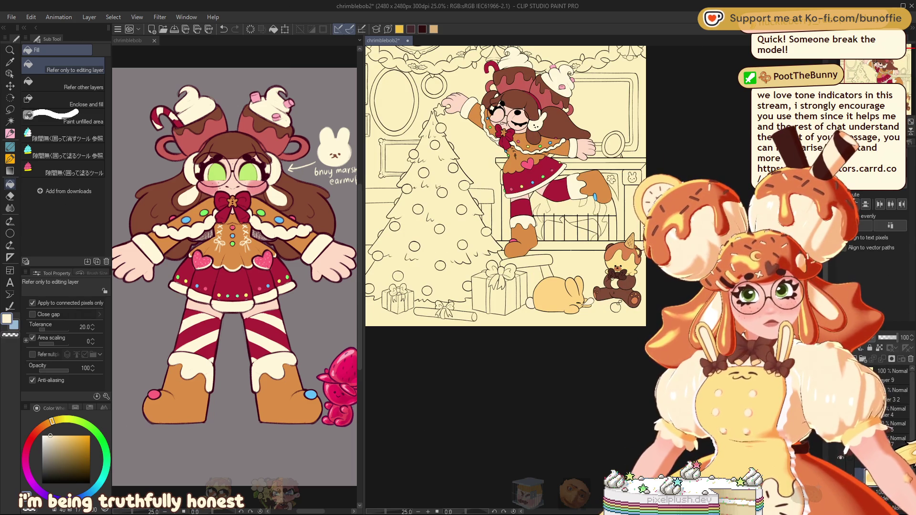
key("ctrl+s")
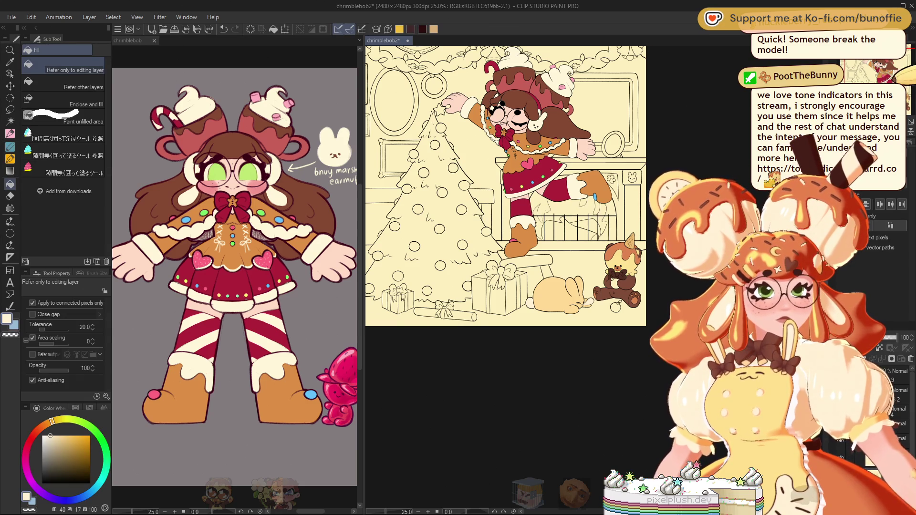
scroll(505, 186, "up", 1)
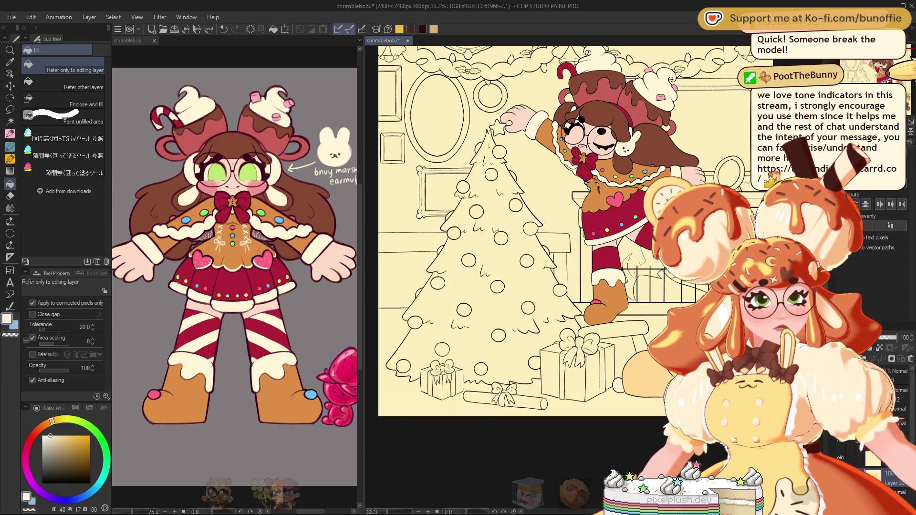
left_click_drag(506, 215, 551, 200)
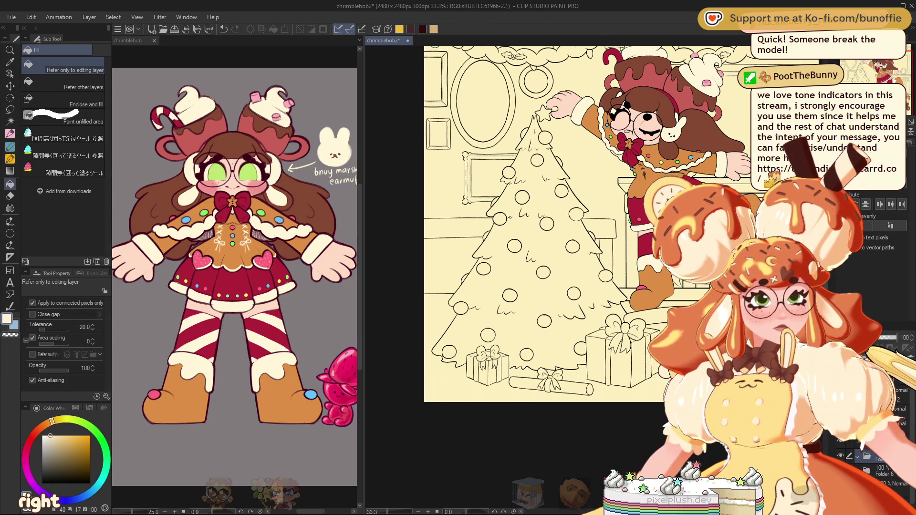
left_click(90, 428)
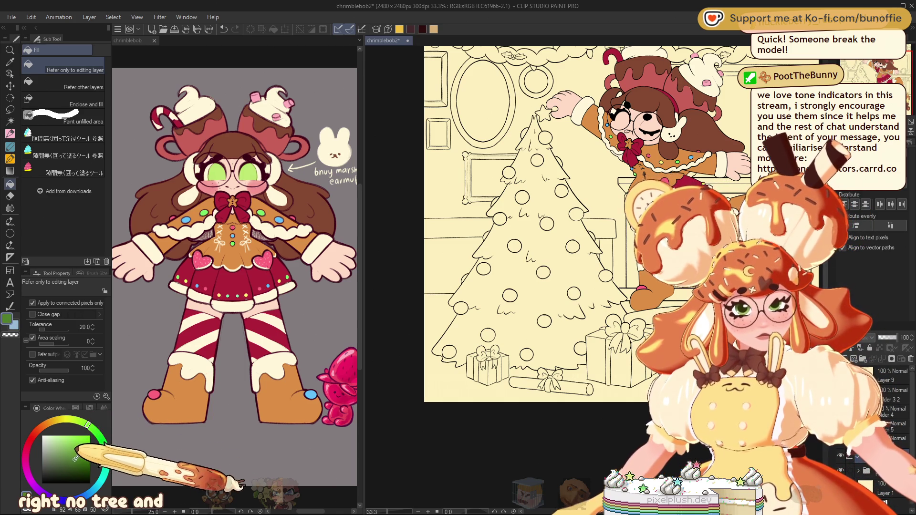
Pick a darker green, centre the enlarged tree, and return to the enclose-and-fill tool
left_click(73, 461)
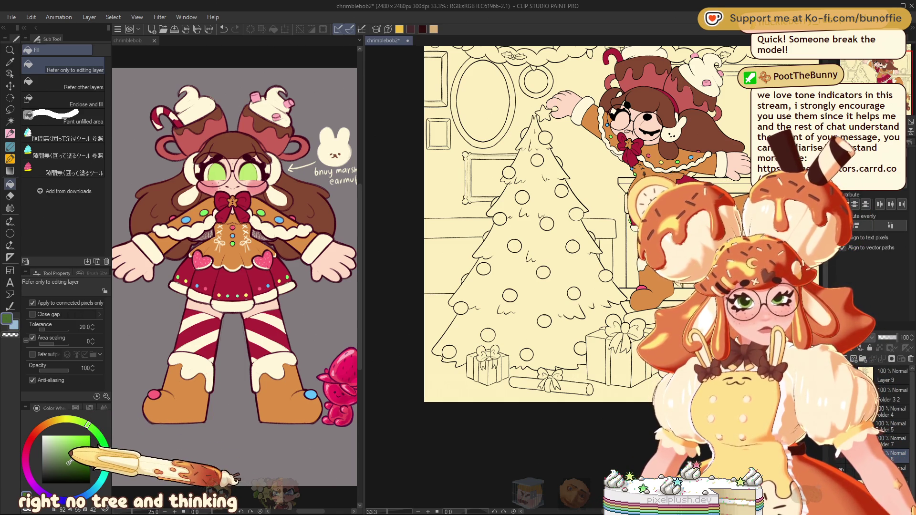
left_click(10, 108)
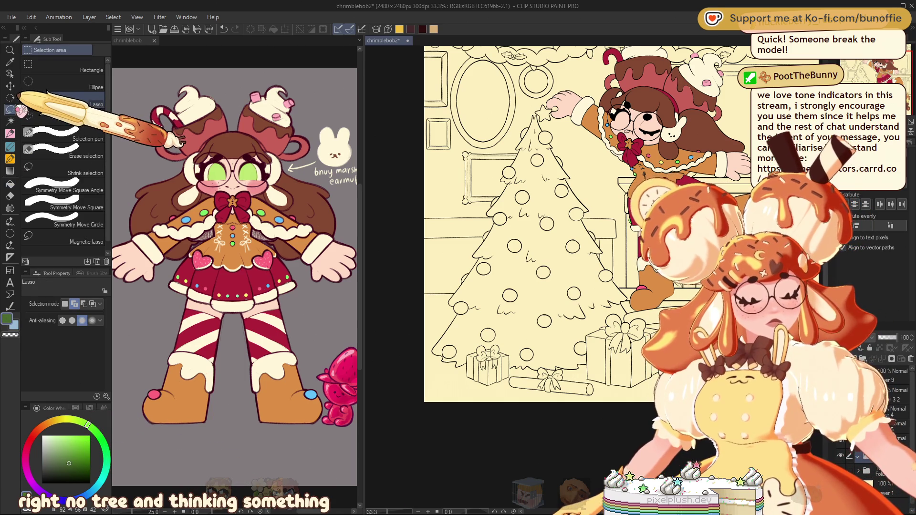
scroll(870, 76, "up", 3)
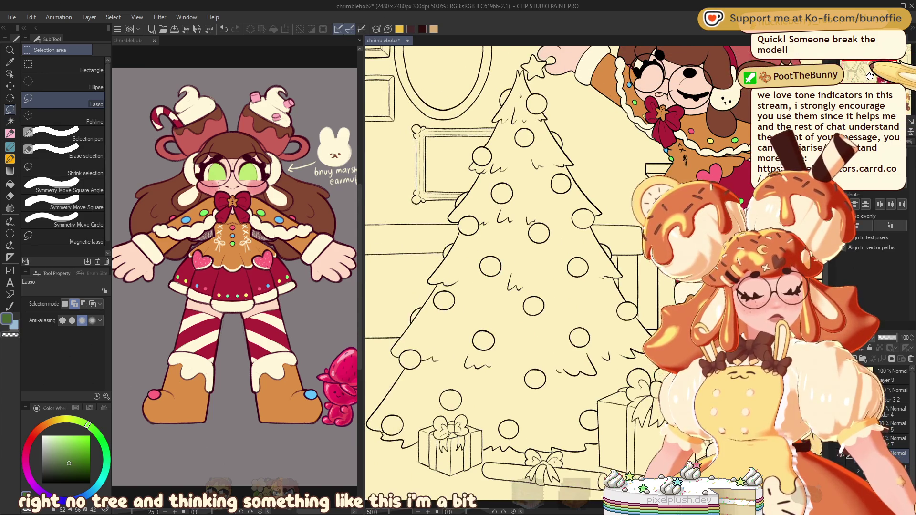
left_click_drag(870, 76, 867, 76)
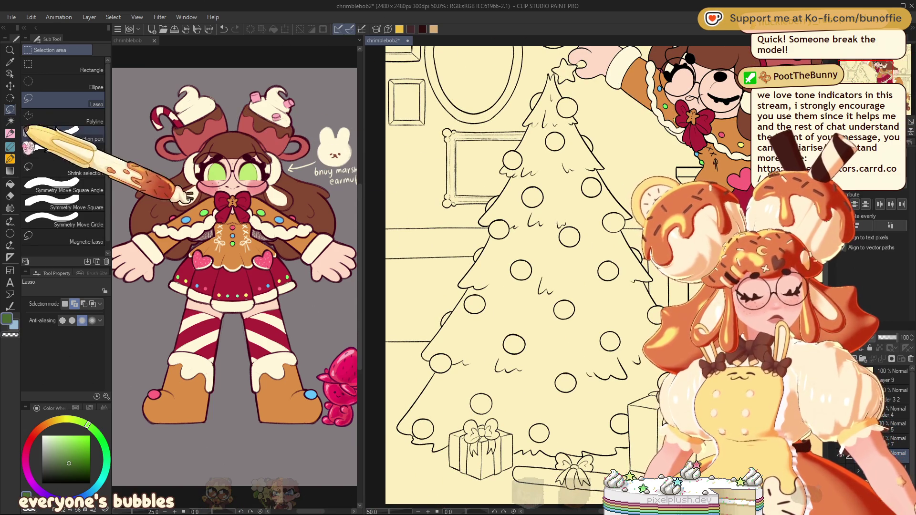
left_click(10, 183)
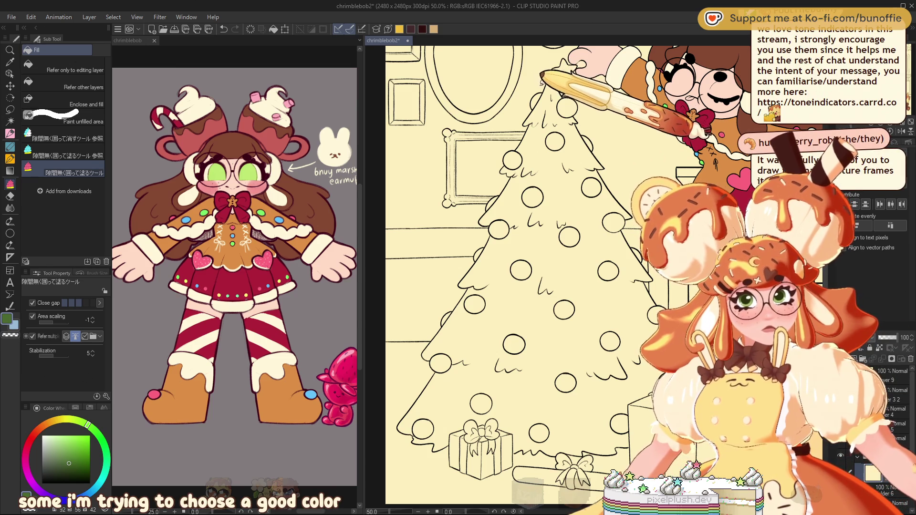
Enclose-fill the Christmas tree and gifts dark green
mouse_move(541, 81)
left_mouse_down()
mouse_move(421, 339)
mouse_move(606, 491)
mouse_move(553, 67)
left_mouse_up()
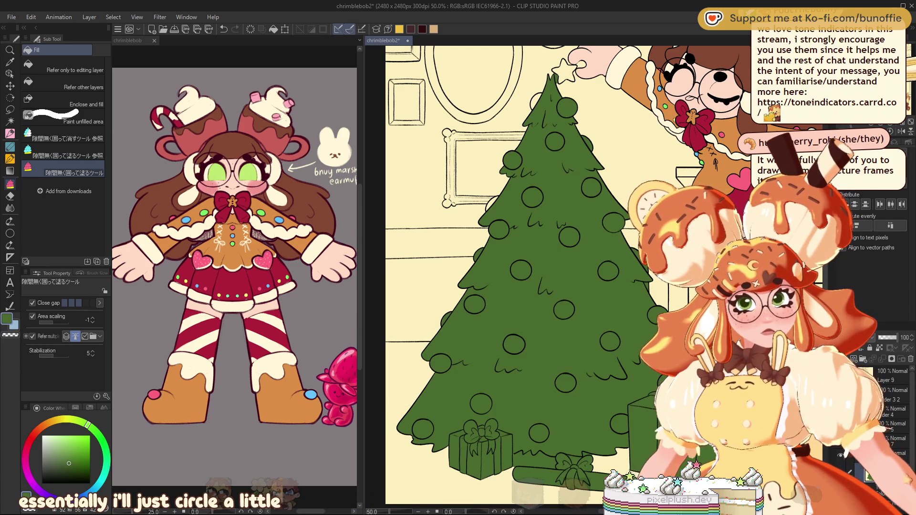
scroll(548, 277, "right", 3)
scroll(548, 276, "right", 3)
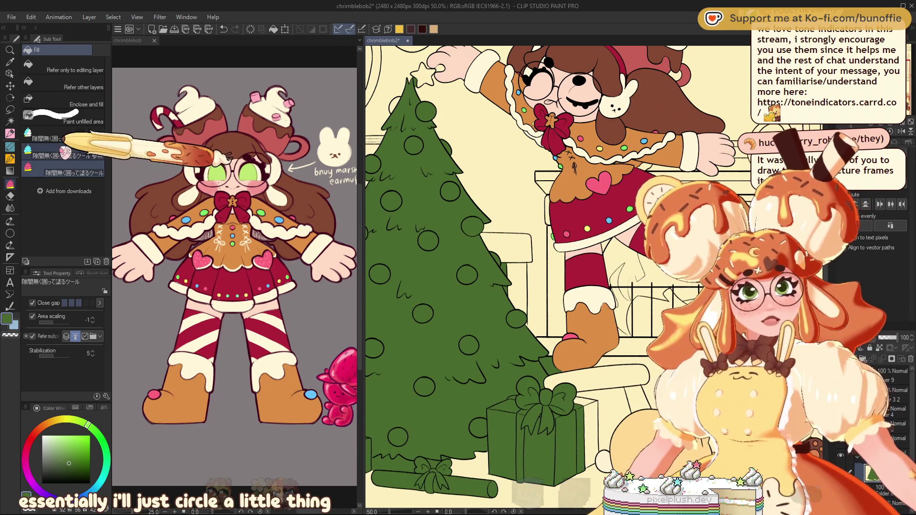
Use enclose-and-erase to clear the green from four ornaments, including ones near the top
left_click(66, 138)
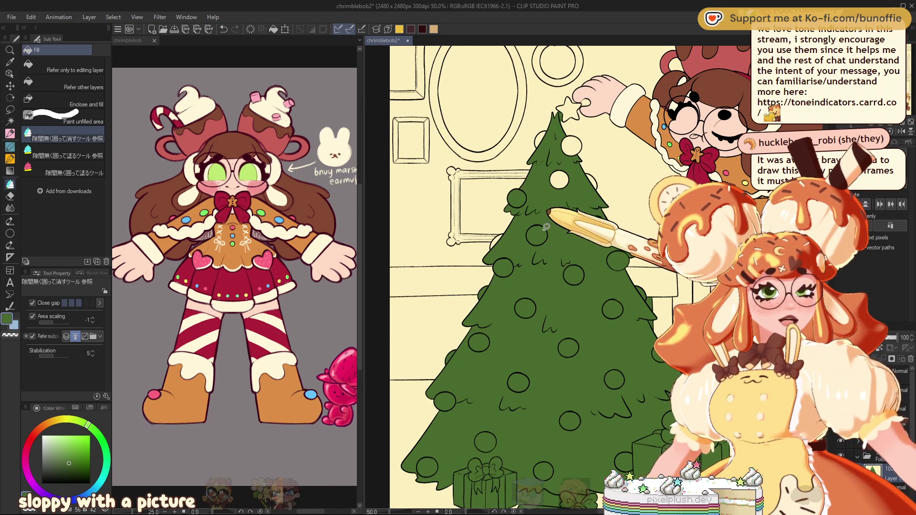
left_click_drag(547, 226, 548, 229)
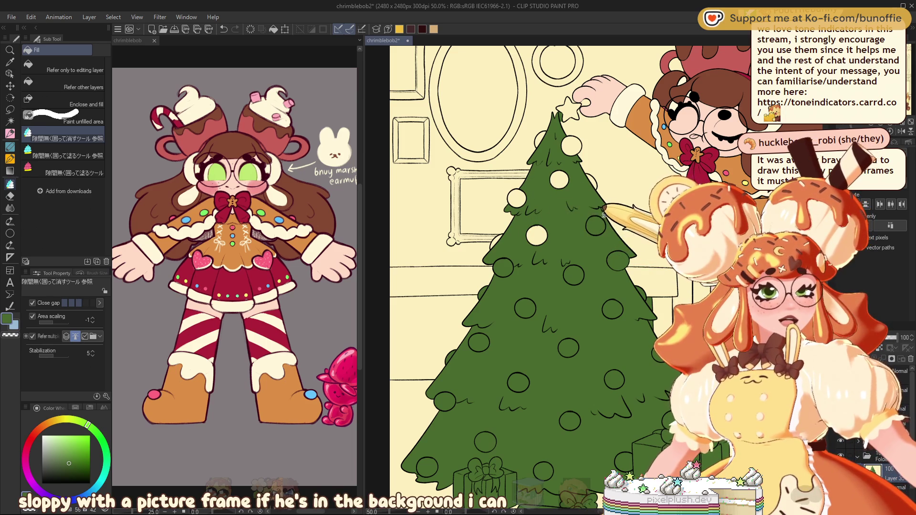
left_click_drag(606, 215, 608, 210)
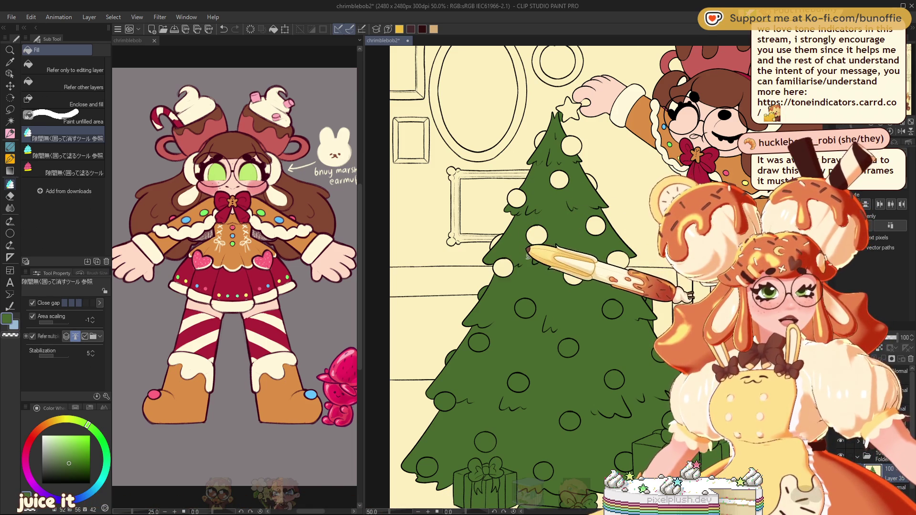
scroll(620, 164, "down", 5)
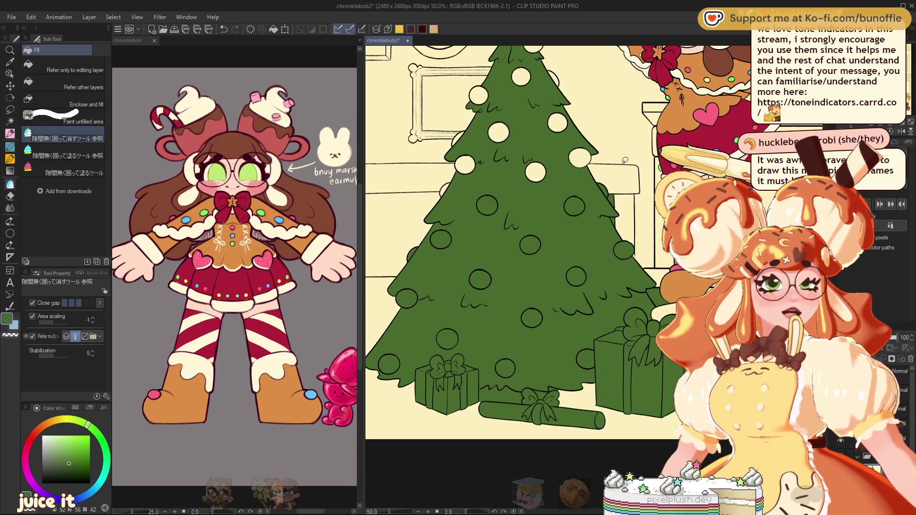
left_click_drag(496, 196, 478, 213)
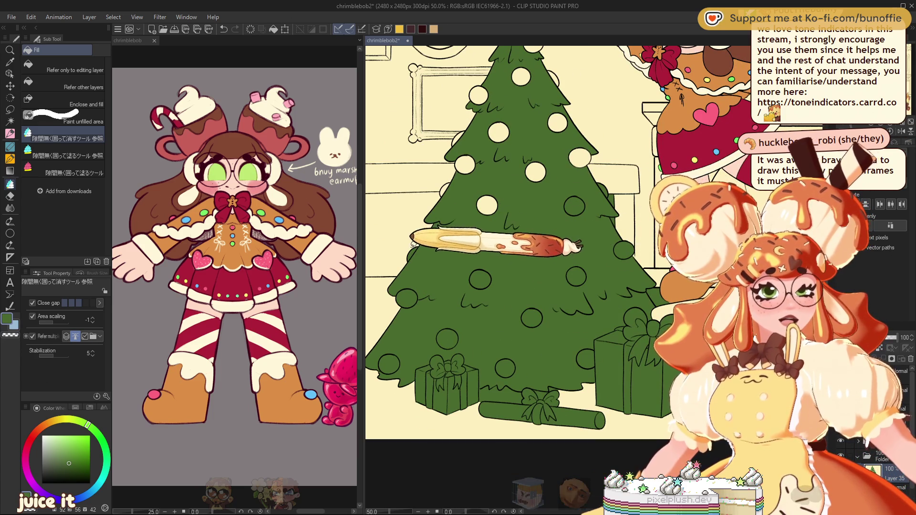
left_click_drag(411, 237, 413, 284)
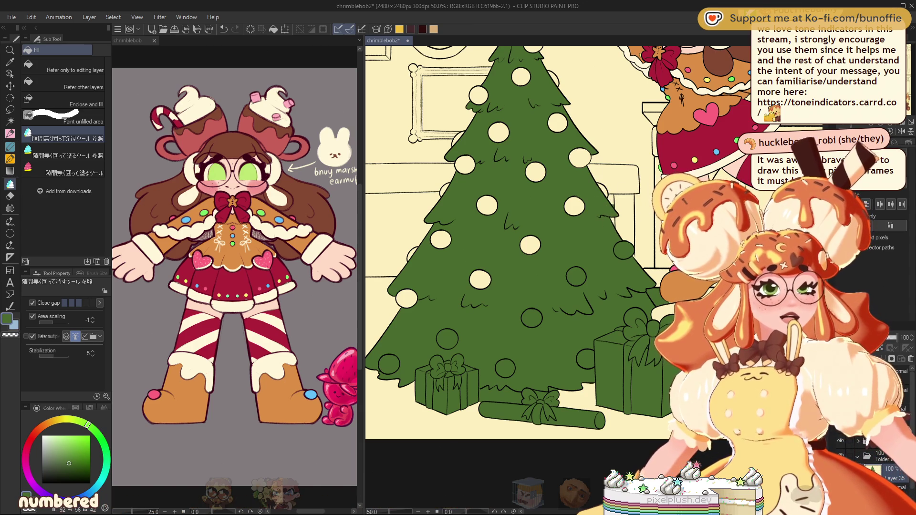
Clear the green from four more ornaments across the tree
scroll(507, 200, "up", 3)
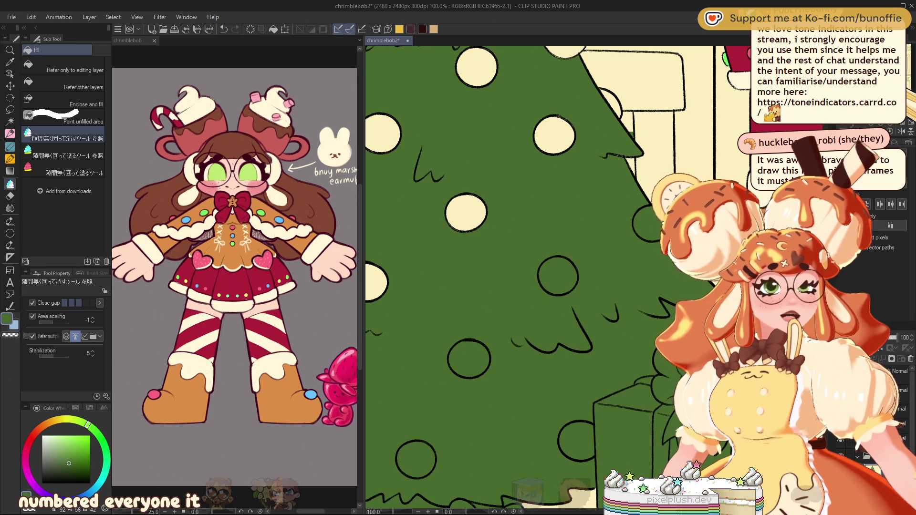
left_click_drag(654, 200, 474, 217)
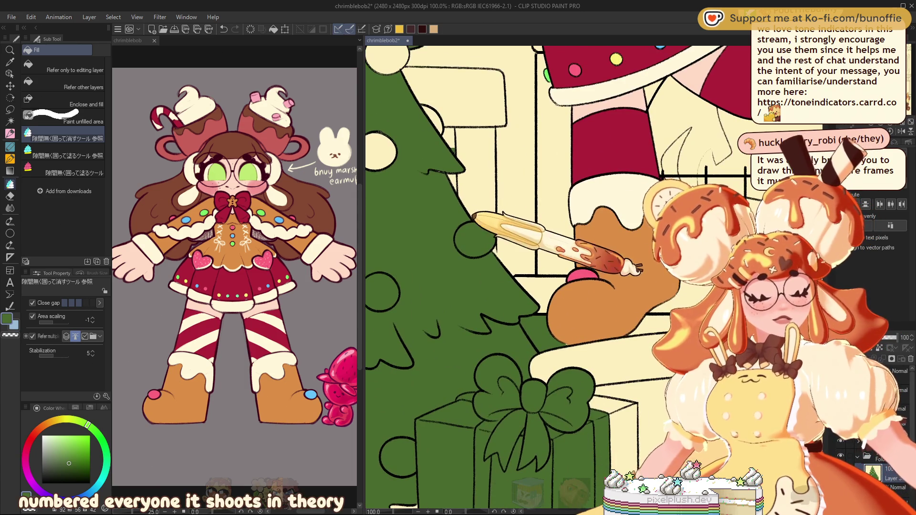
left_click_drag(474, 217, 701, 224)
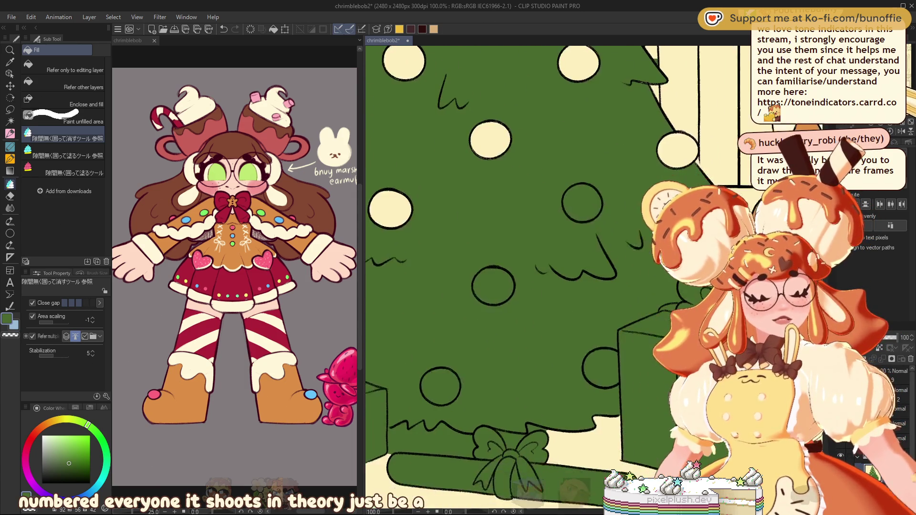
left_click_drag(487, 309, 463, 300)
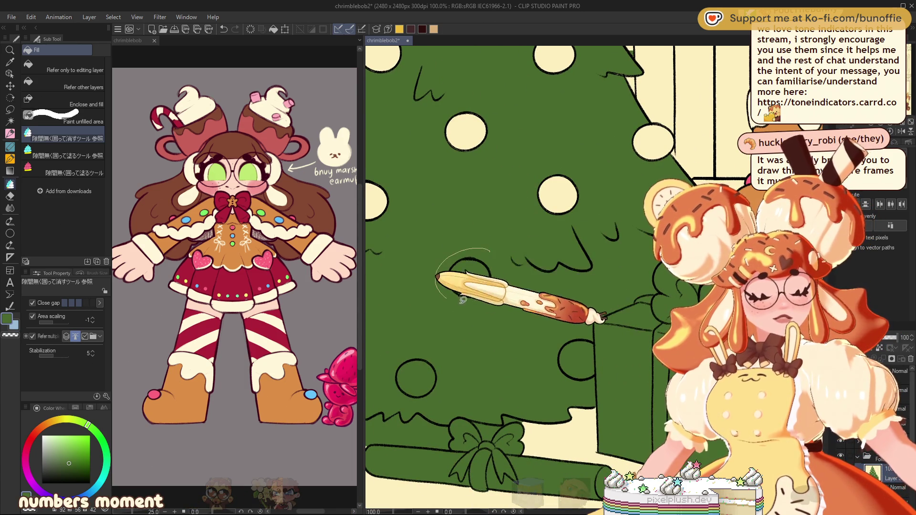
left_click(467, 281)
left_click(415, 378)
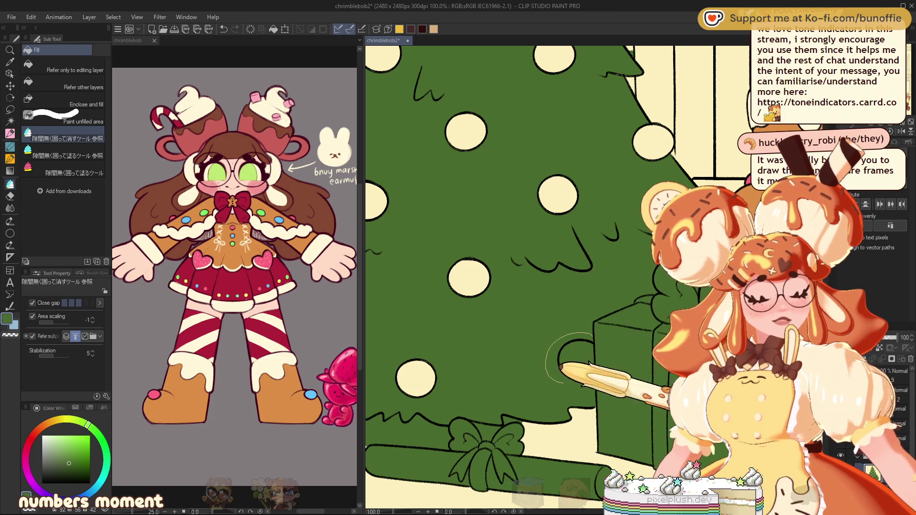
left_click_drag(500, 372, 476, 253)
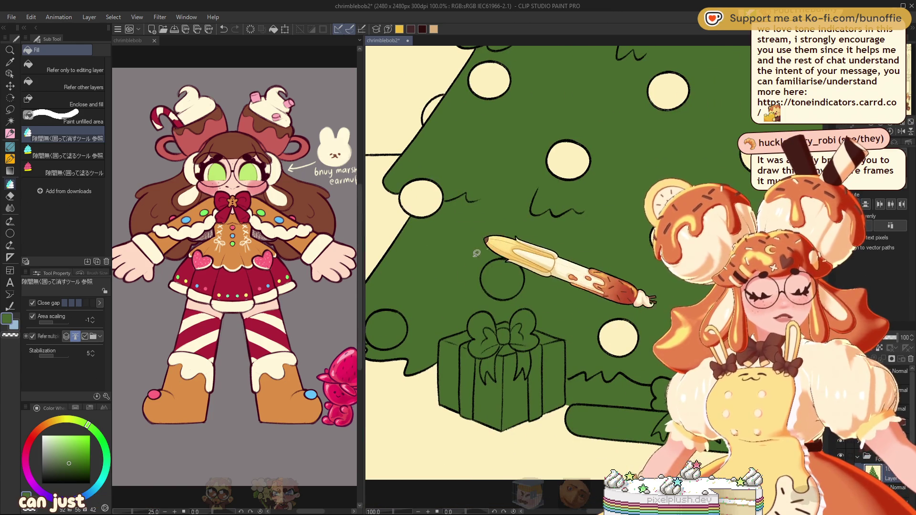
left_click(502, 278)
left_click(387, 329)
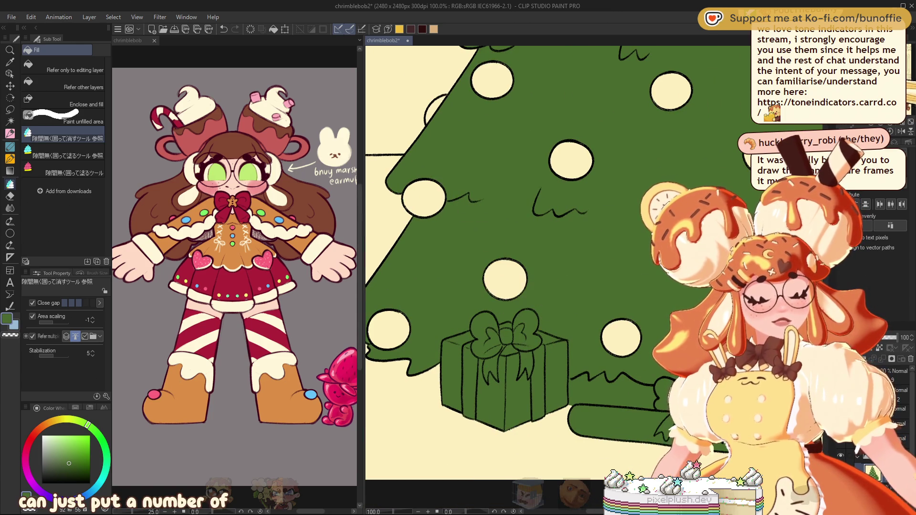
Erase the green from the log and the boxed present in front of the tree
left_click_drag(501, 286, 477, 215)
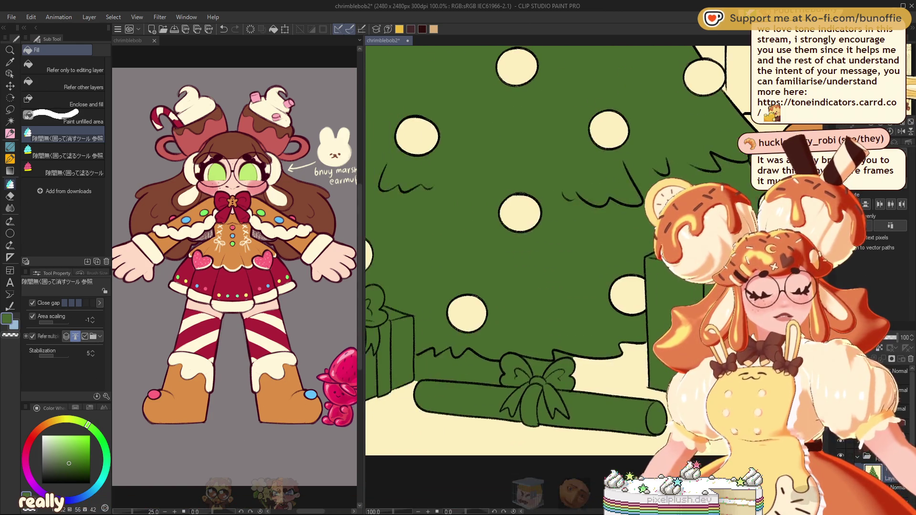
left_click_drag(470, 353, 567, 386)
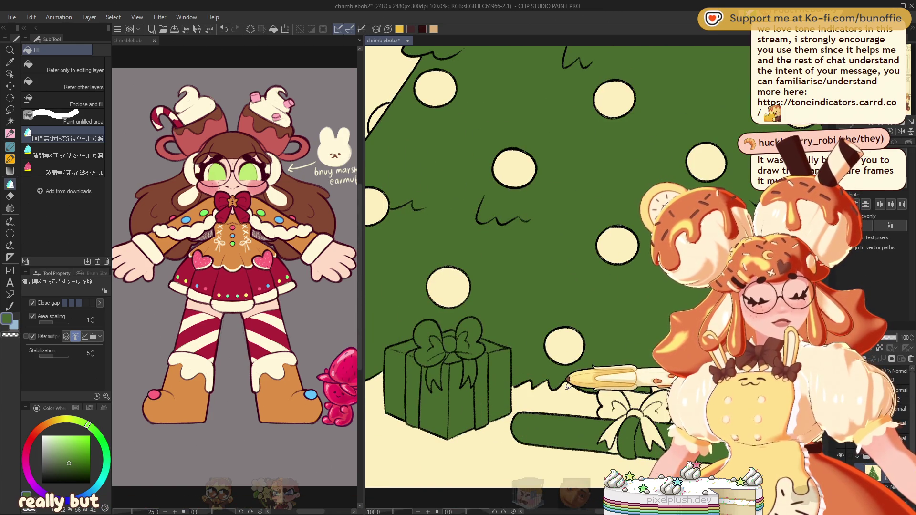
mouse_move(615, 407)
left_mouse_down()
mouse_move(596, 469)
mouse_move(594, 458)
left_mouse_up()
mouse_move(505, 324)
left_mouse_down()
mouse_move(521, 332)
mouse_move(683, 291)
left_mouse_up()
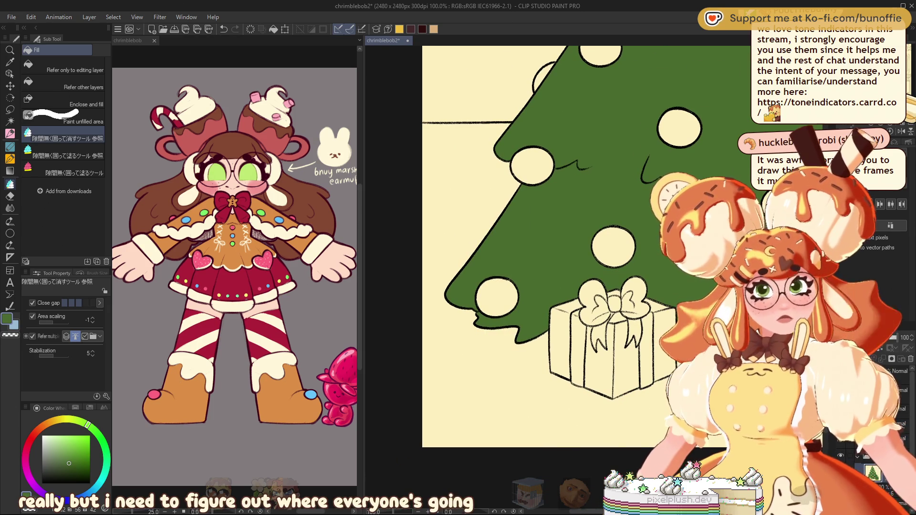
Undo the present erase, then re-erase the green from the present and its bow
mouse_move(524, 238)
left_mouse_down()
mouse_move(477, 215)
mouse_move(589, 270)
left_mouse_up()
key("ctrl+z")
scroll(477, 238, "up", 2)
left_click_drag(594, 201, 666, 432)
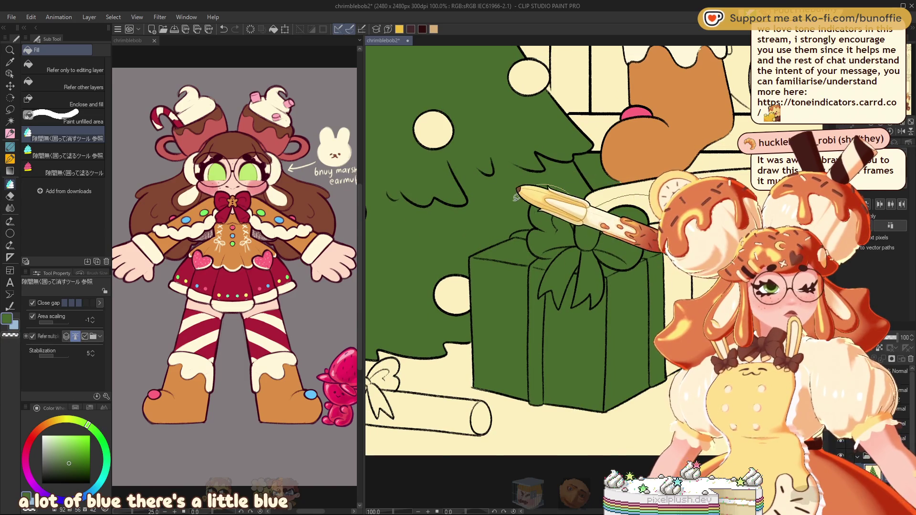
left_click_drag(641, 197, 637, 191)
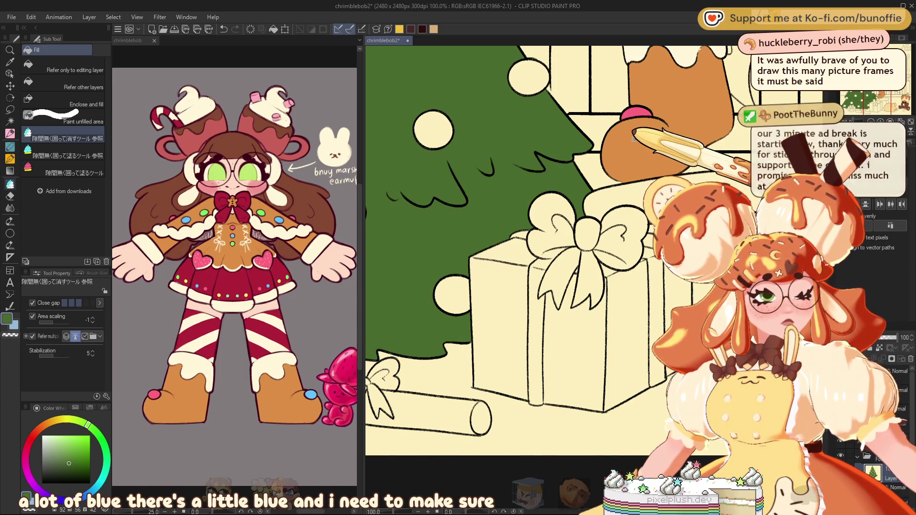
left_click_drag(634, 138, 648, 348)
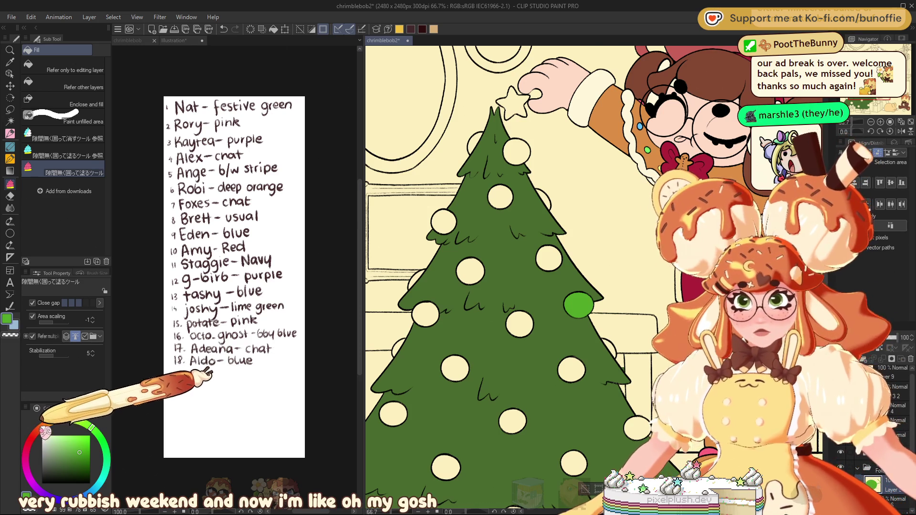
Fill the top ornament bright pink
left_click(26, 458)
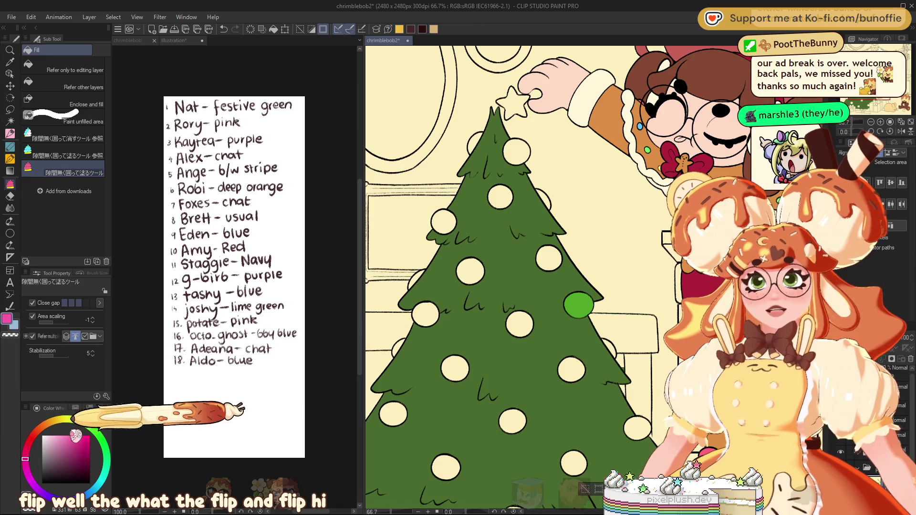
left_click(79, 438)
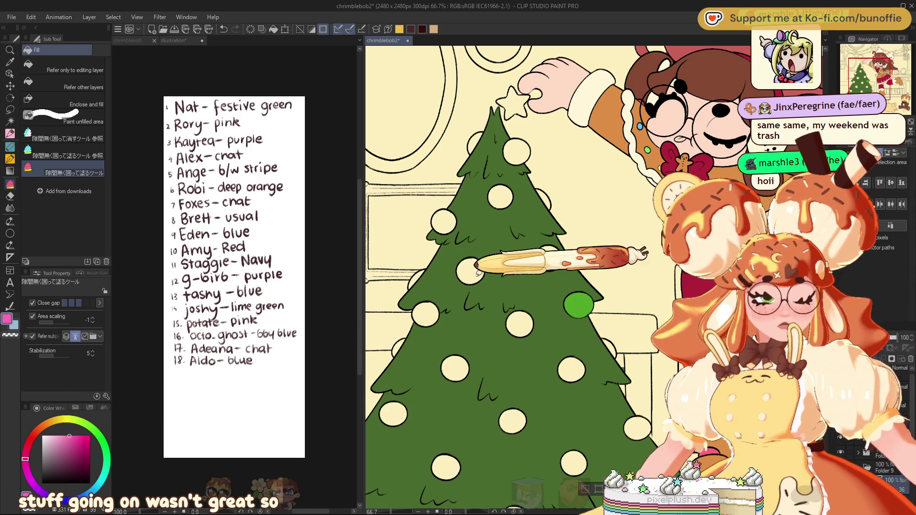
left_click_drag(527, 139, 537, 136)
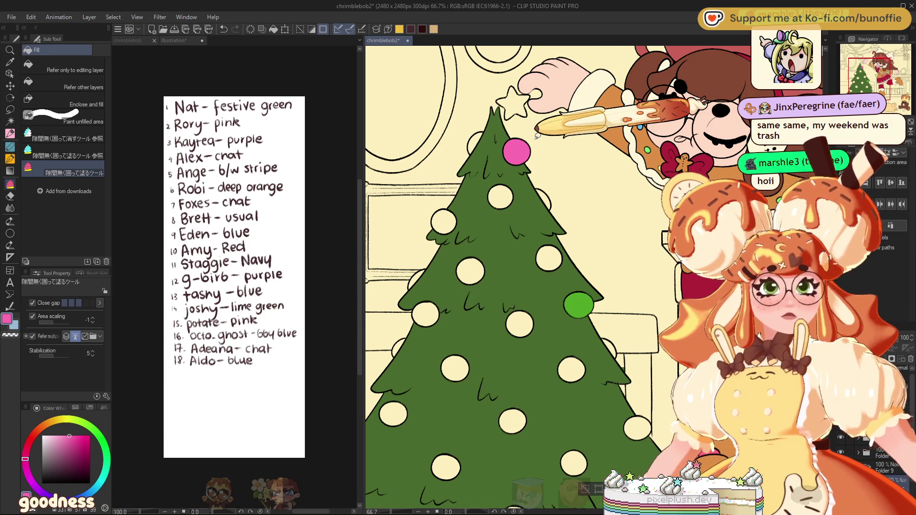
Fill the second ornament from the top with a muted purple
left_click(42, 478)
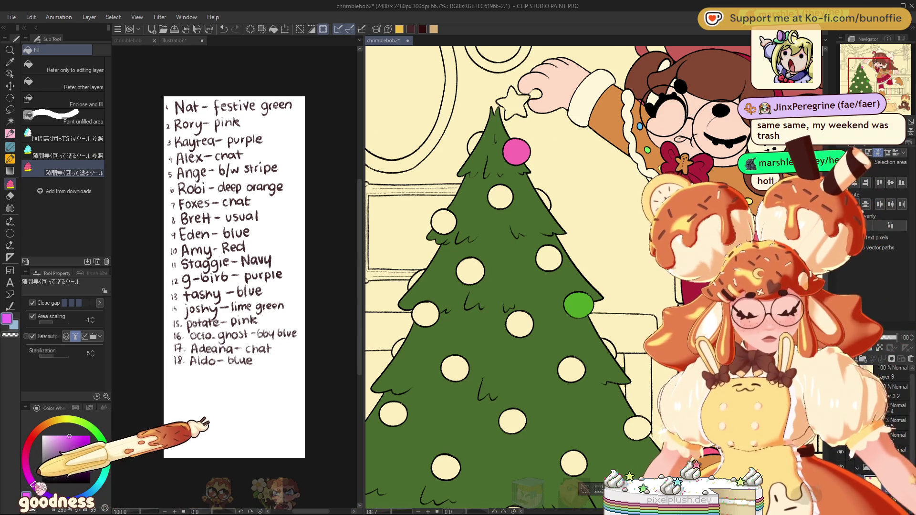
left_click(63, 446)
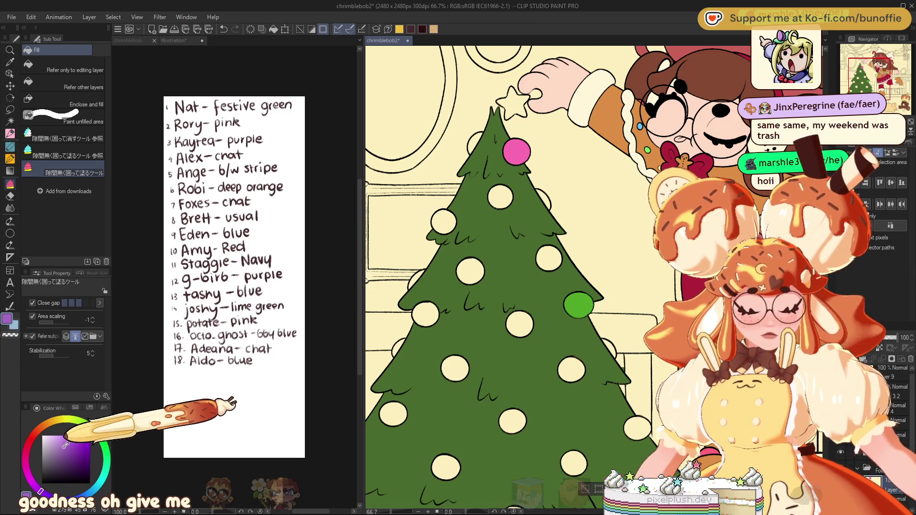
left_click(500, 197)
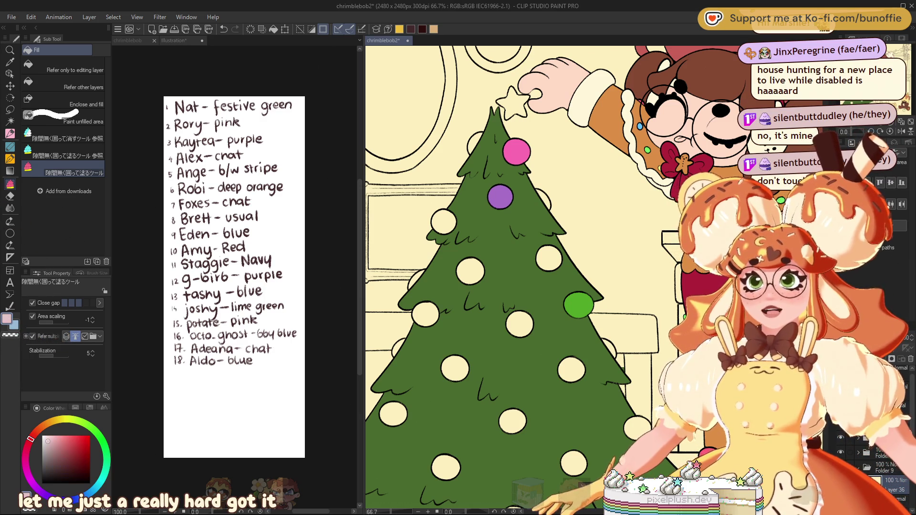
Fill a lower ornament pale pink, undoing one misplaced fill first
left_click(185, 191, "alt")
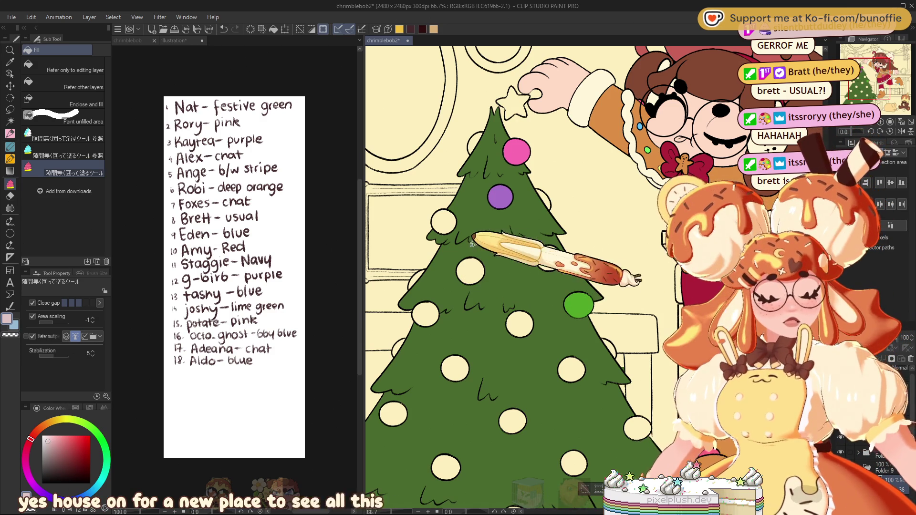
left_click(470, 272)
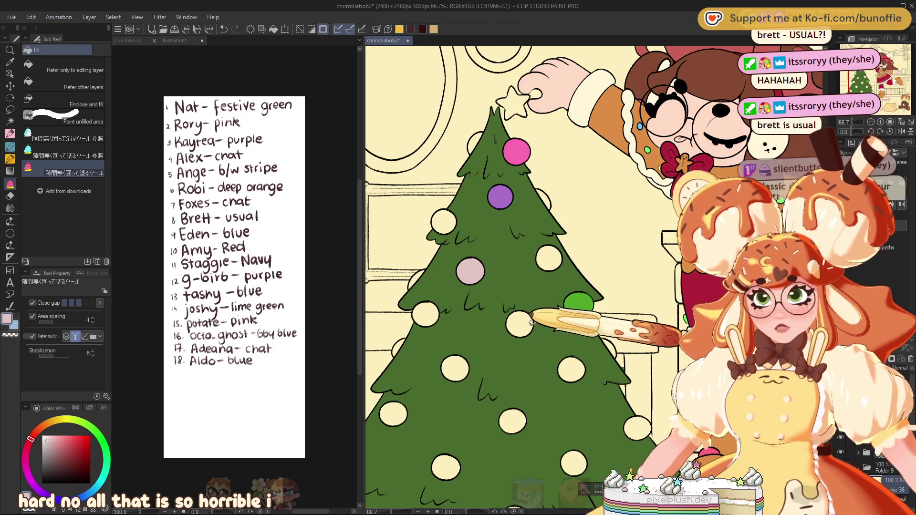
key("ctrl+z")
mouse_move(527, 307)
left_mouse_down()
mouse_move(527, 344)
mouse_move(552, 318)
left_mouse_up()
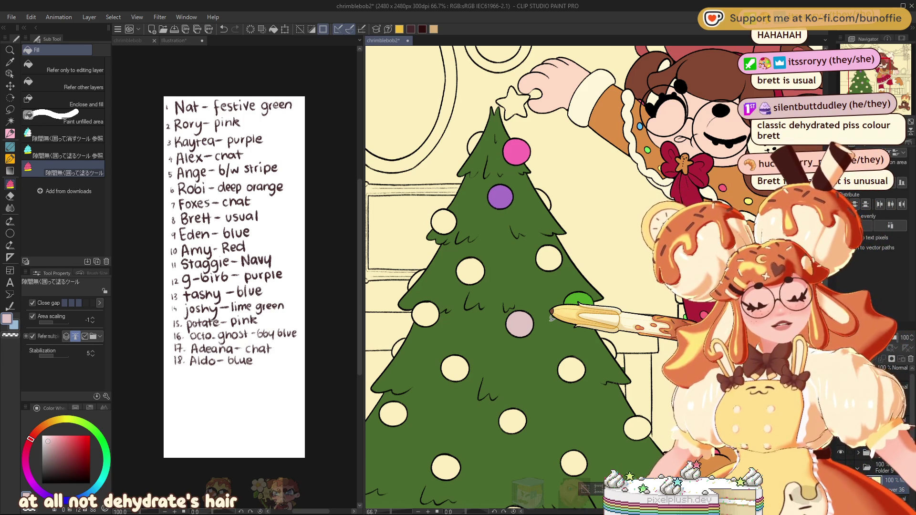
Fill an ornament with dark purple
left_click_drag(38, 470, 56, 492)
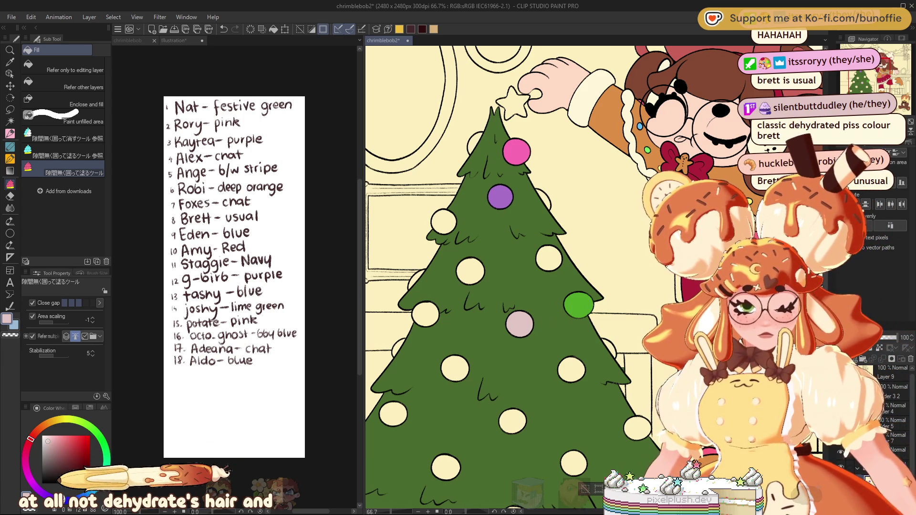
left_click(66, 471)
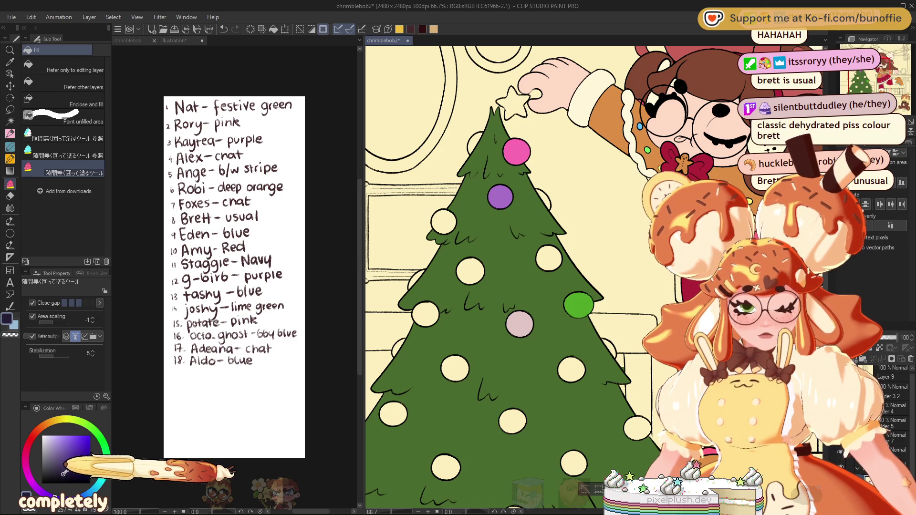
left_click(556, 249)
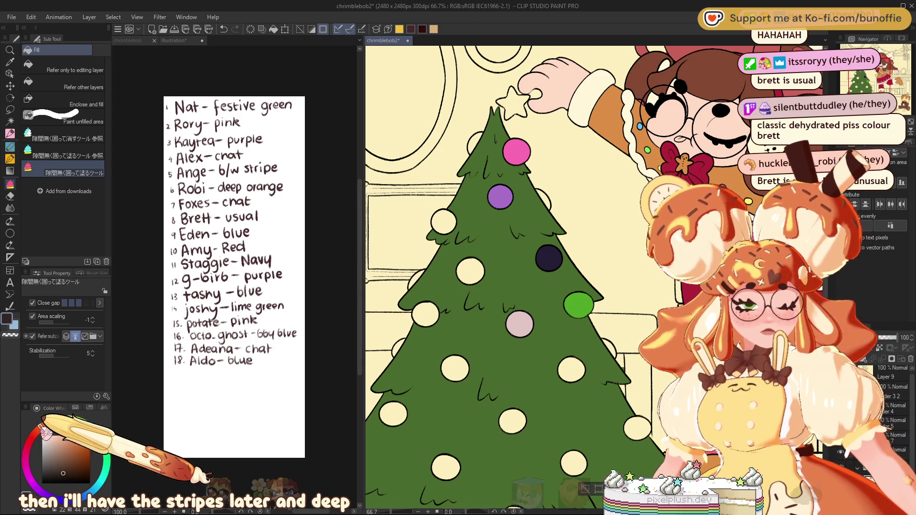
Fill a lower-left ornament deep orange
left_click(41, 426)
left_click(80, 456)
left_click(87, 449)
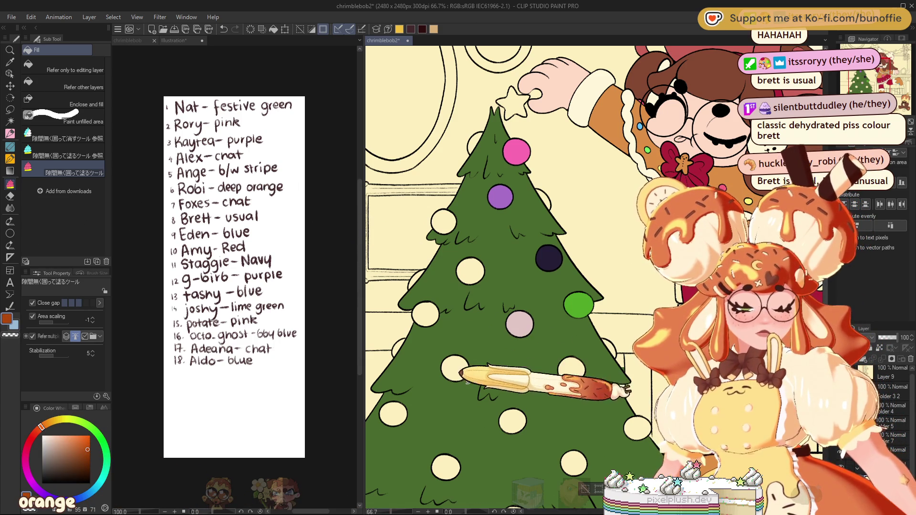
left_click(454, 369)
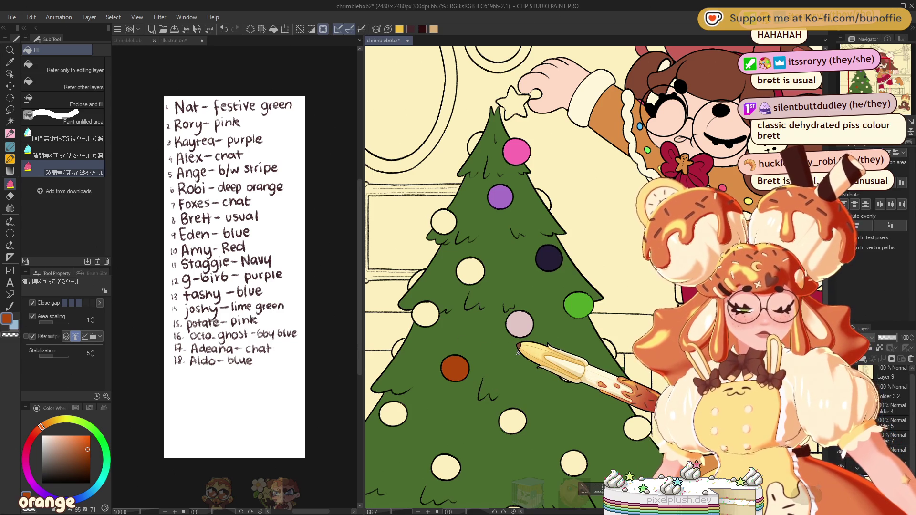
Fill a left-side ornament green, then refill it a slightly darker green
left_click(93, 420)
left_click_drag(94, 420, 101, 437)
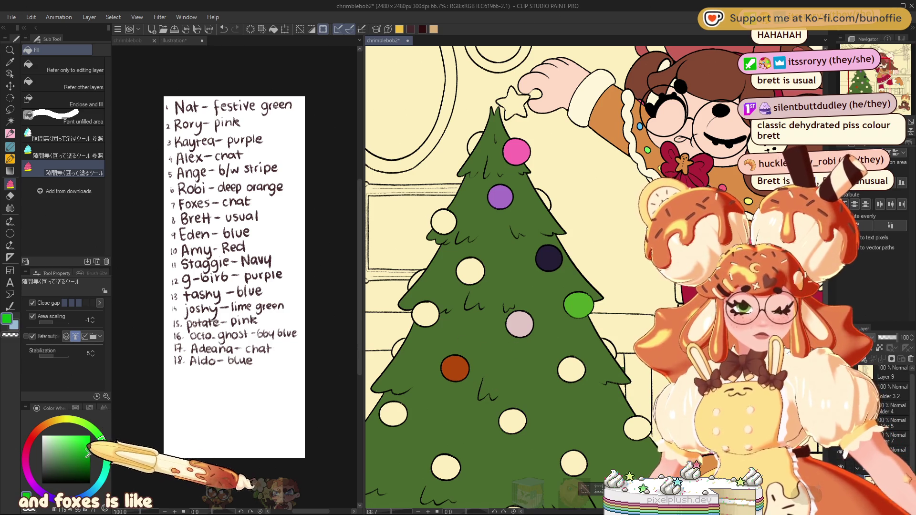
left_click(87, 456)
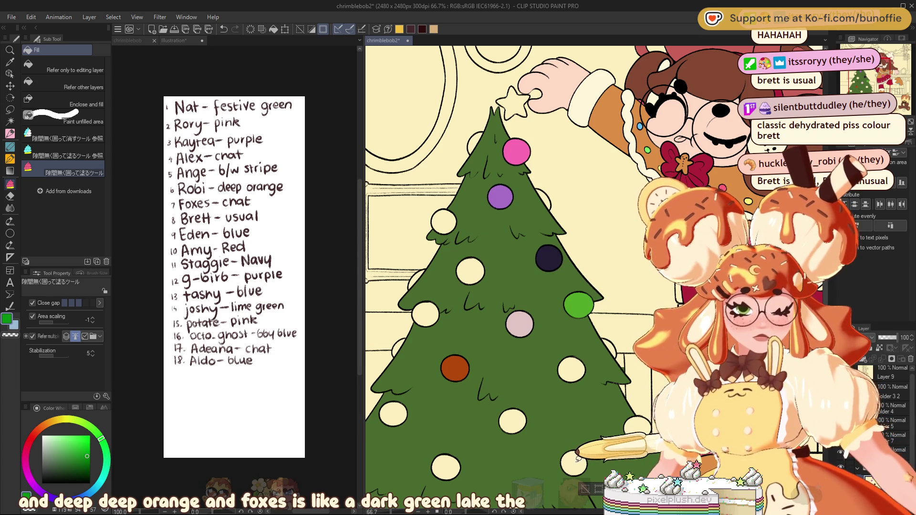
left_click_drag(382, 378, 435, 396)
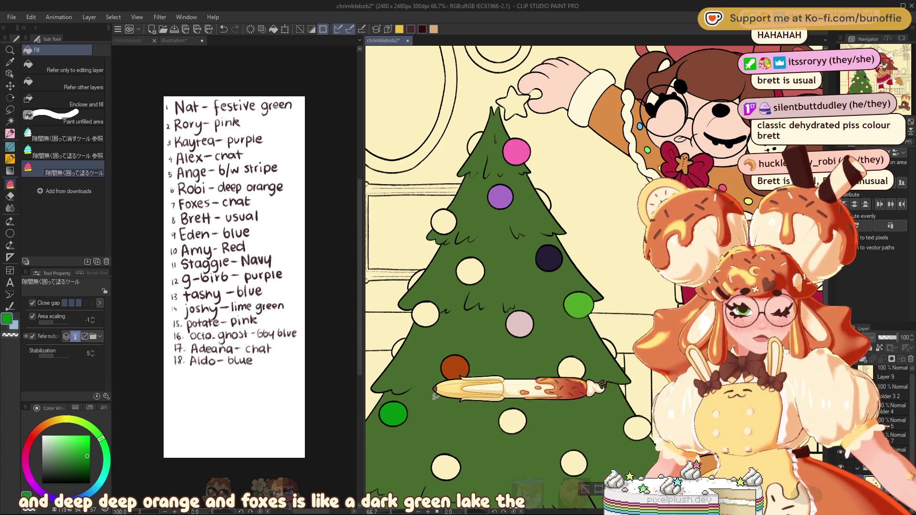
left_click(88, 461)
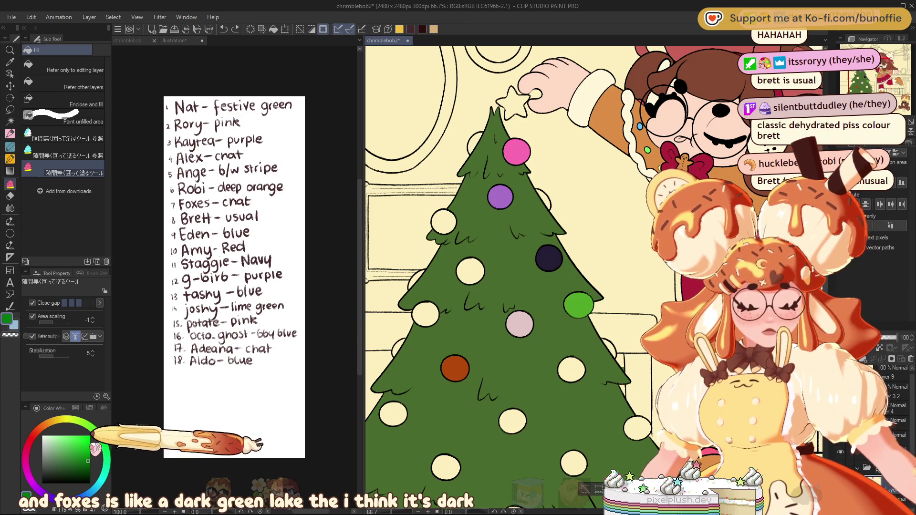
left_click(390, 410)
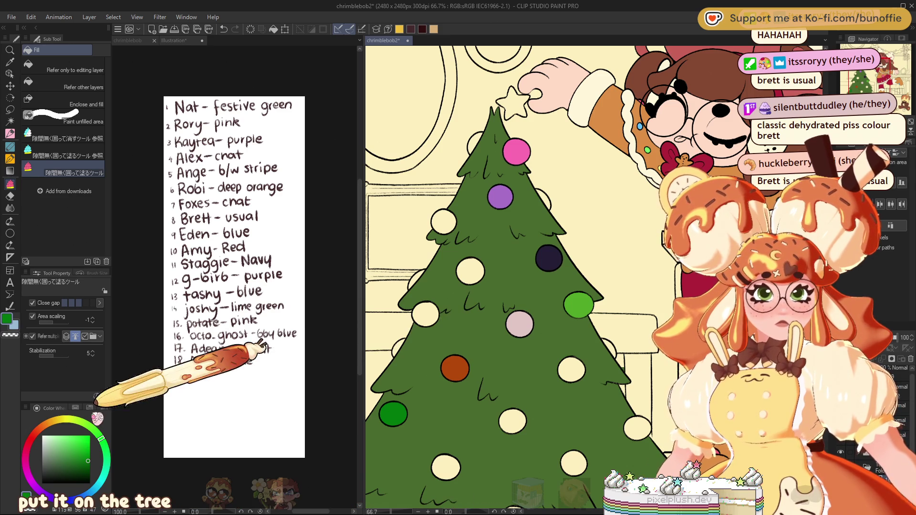
Fill an ornament golden yellow
left_click(54, 419)
left_click(89, 442)
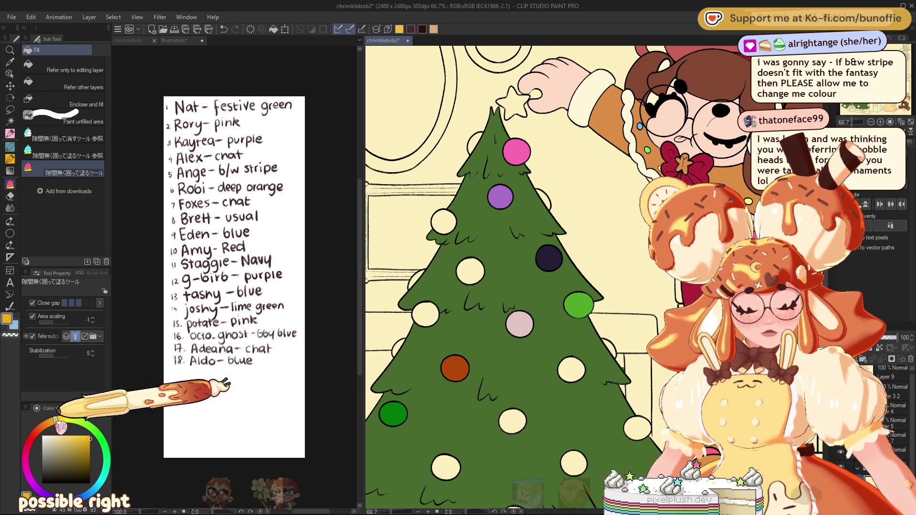
left_click(471, 271)
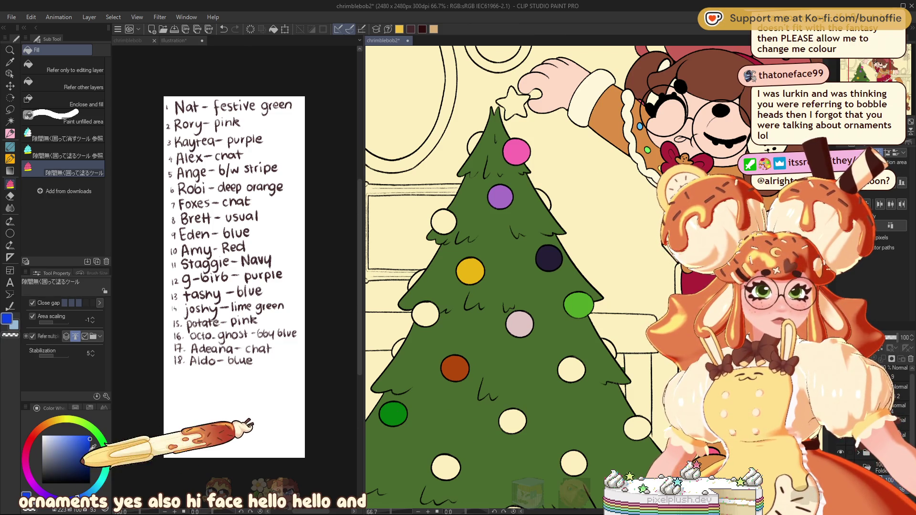
Fill an upper-left ornament blue and shift the view up and right
left_click(91, 439)
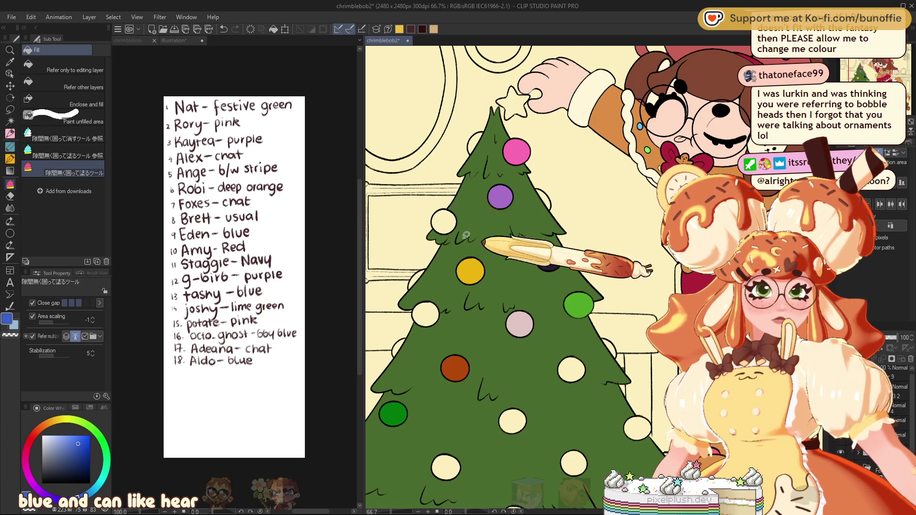
left_click(443, 220)
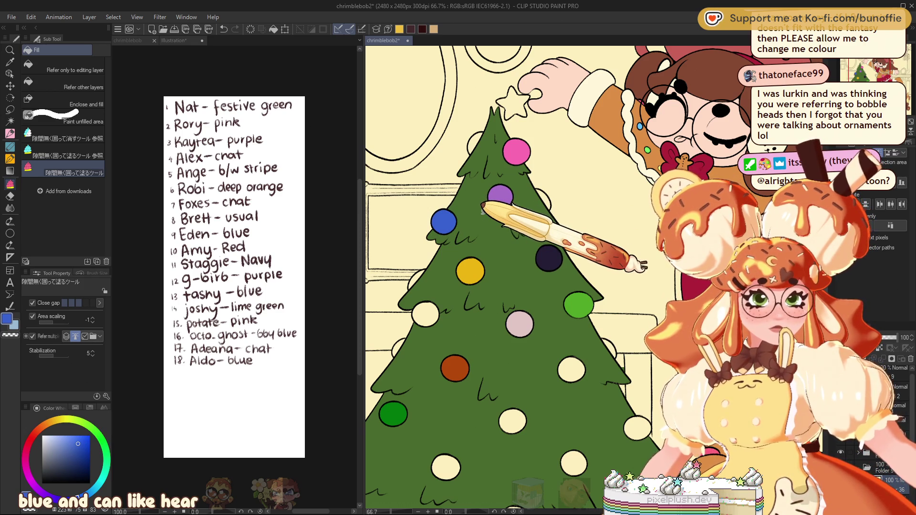
left_click_drag(882, 70, 882, 75)
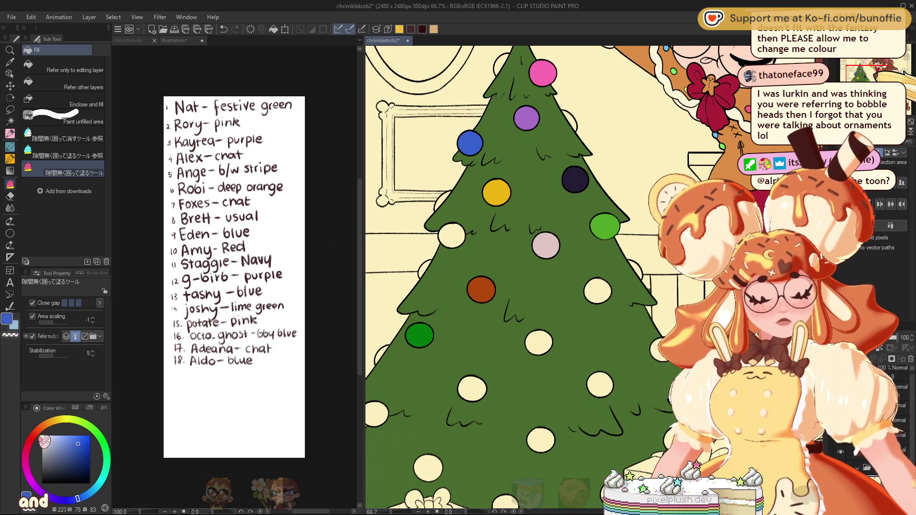
Switch the colour to red and reframe the view over the tree's ornaments
left_click(33, 434)
left_click(82, 448)
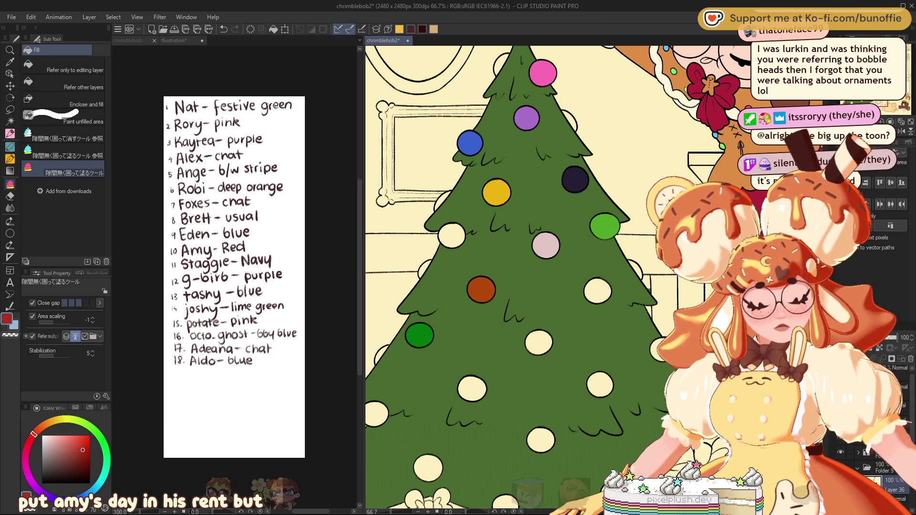
left_click_drag(620, 473, 562, 362)
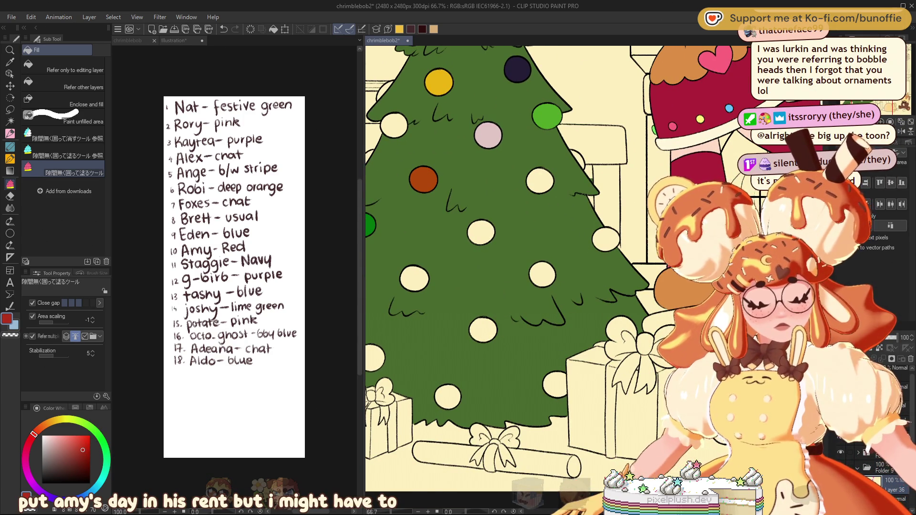
mouse_move(600, 239)
left_mouse_down()
mouse_move(701, 301)
mouse_move(638, 306)
left_mouse_up()
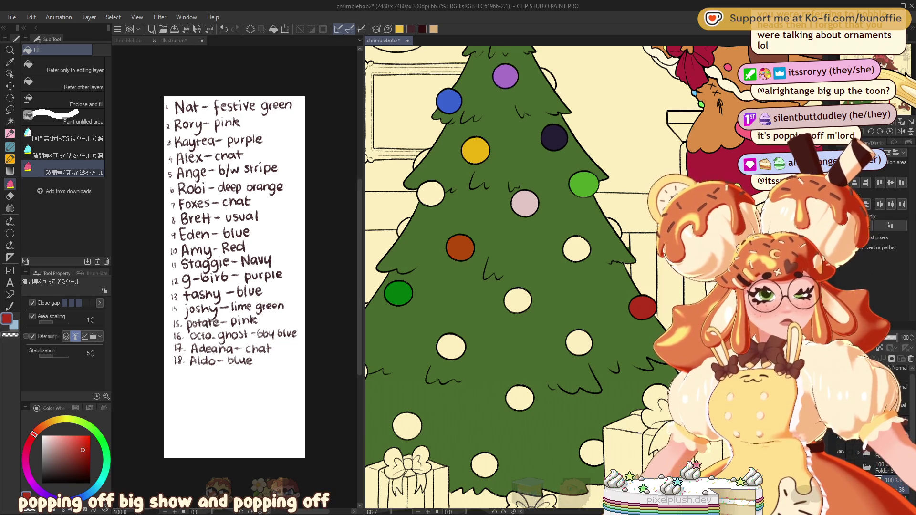
Mix a dark, greyish navy blue for the lower-left ornament
left_click_drag(33, 434, 28, 489)
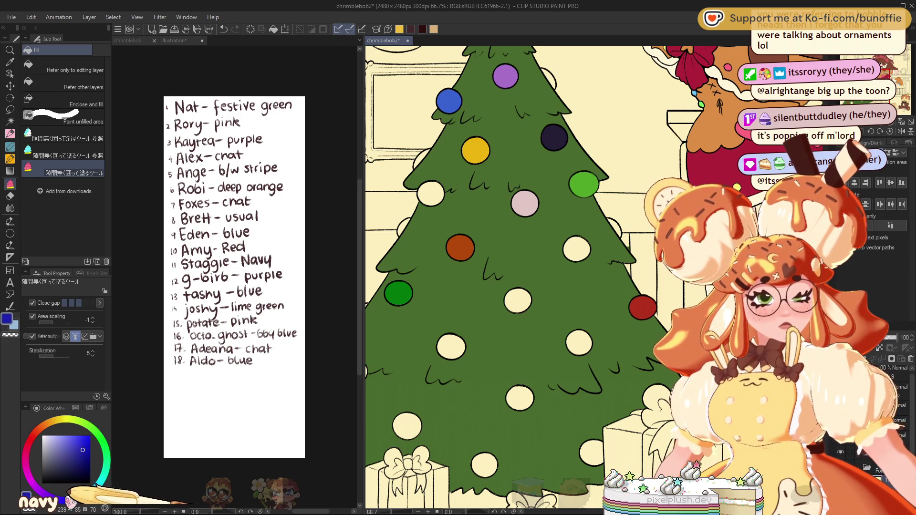
left_click(69, 464)
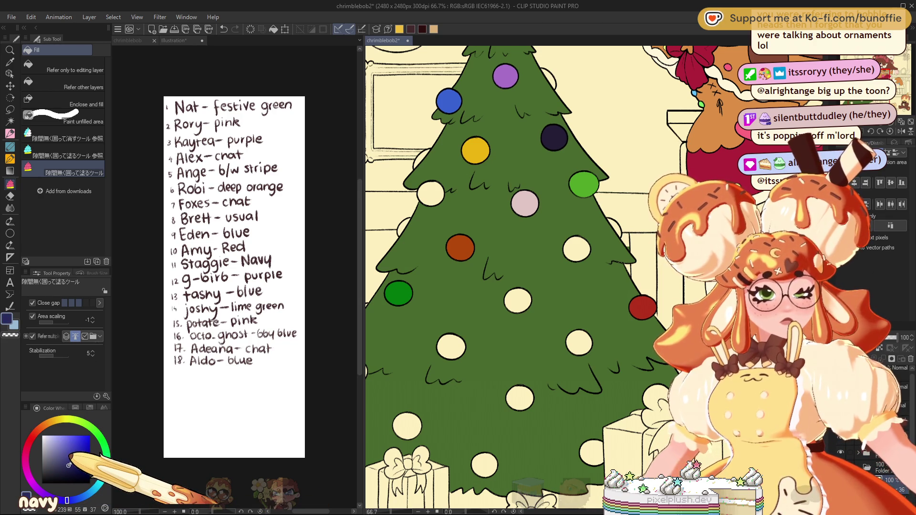
left_click_drag(69, 465, 69, 469)
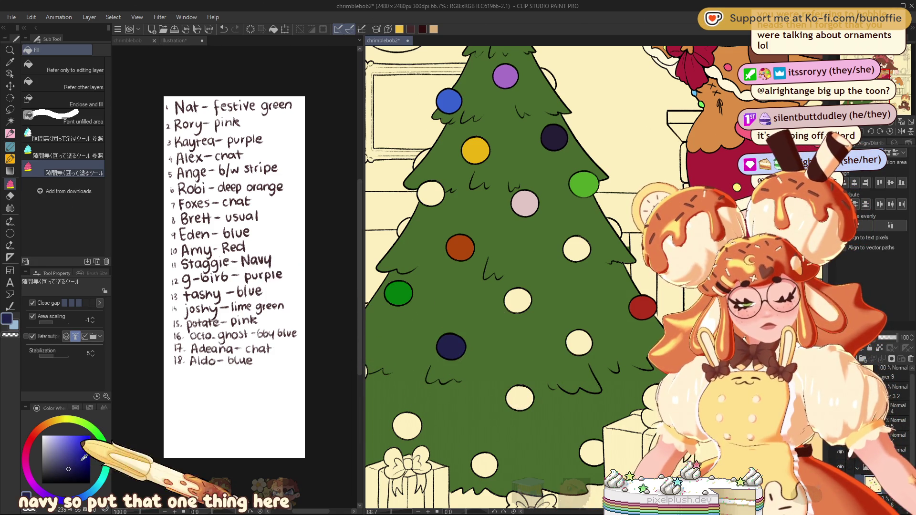
Fill a right-side ornament with a fine-tuned purple
left_click(40, 489)
left_click(67, 442)
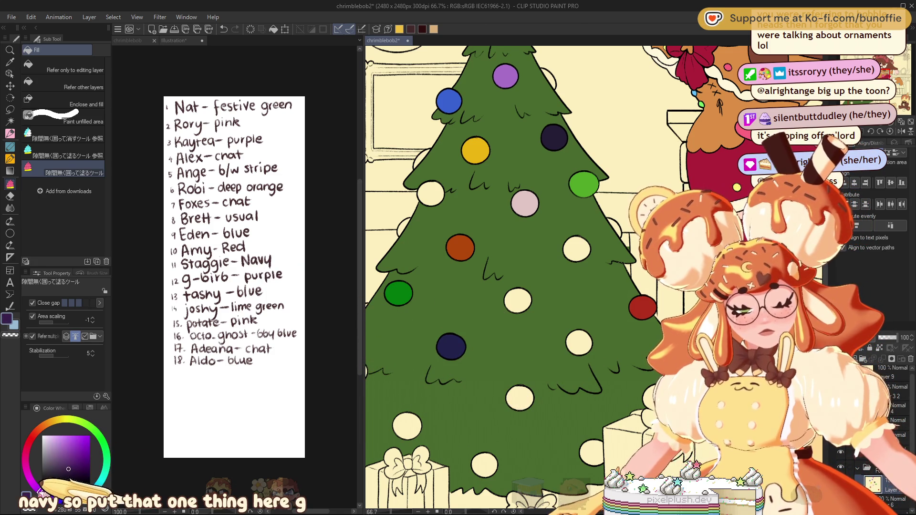
left_click(66, 437)
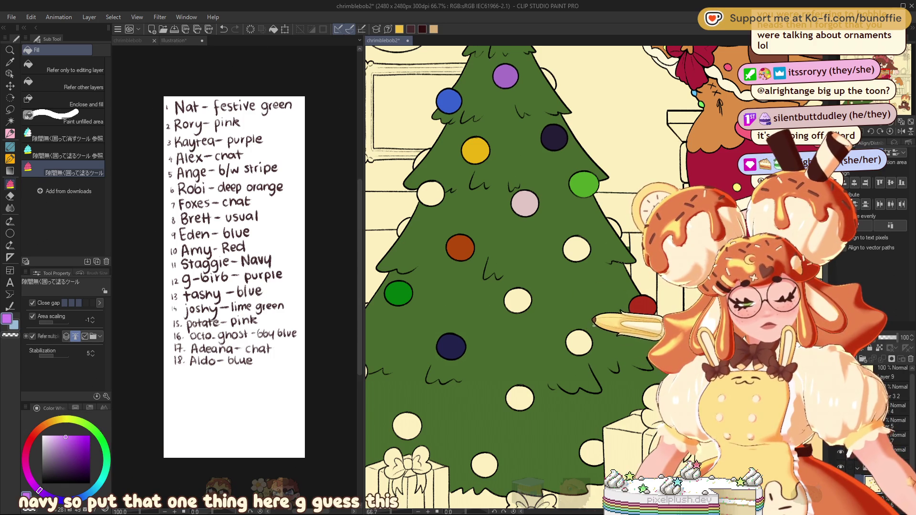
left_click(579, 343)
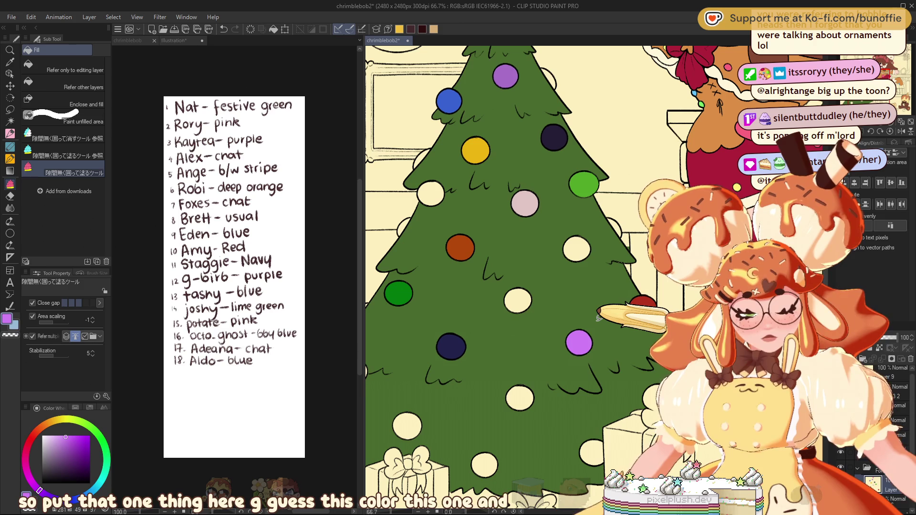
Fill the ornament right of centre blue, redo it in an adjusted shade, and pick lime green
left_click(84, 493)
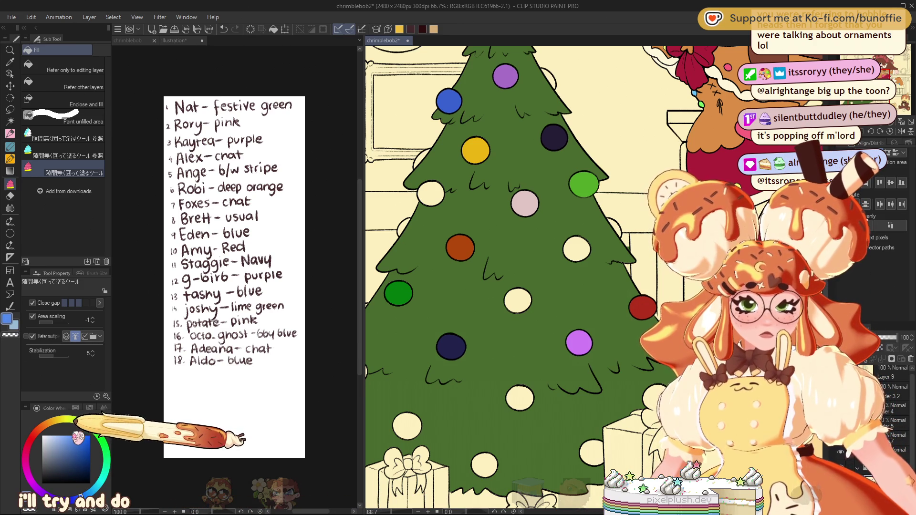
left_click(579, 243)
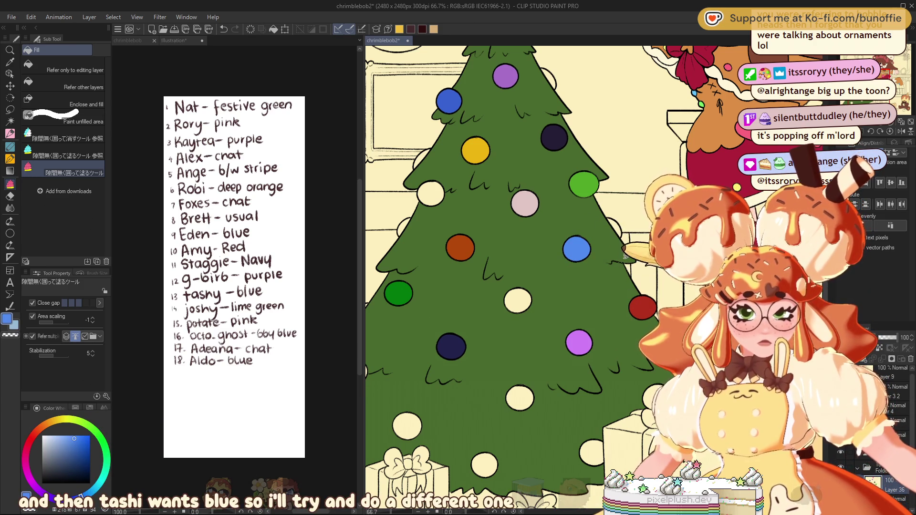
key("ctrl+z")
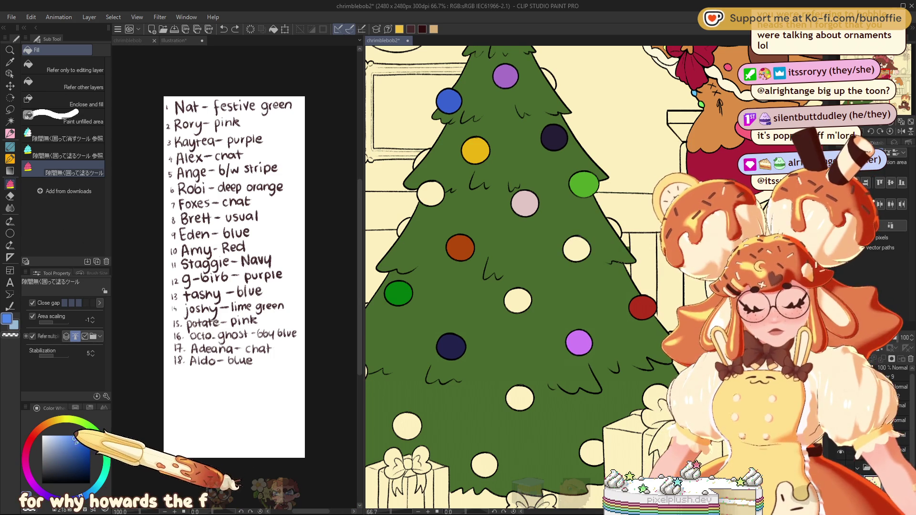
left_click(69, 438)
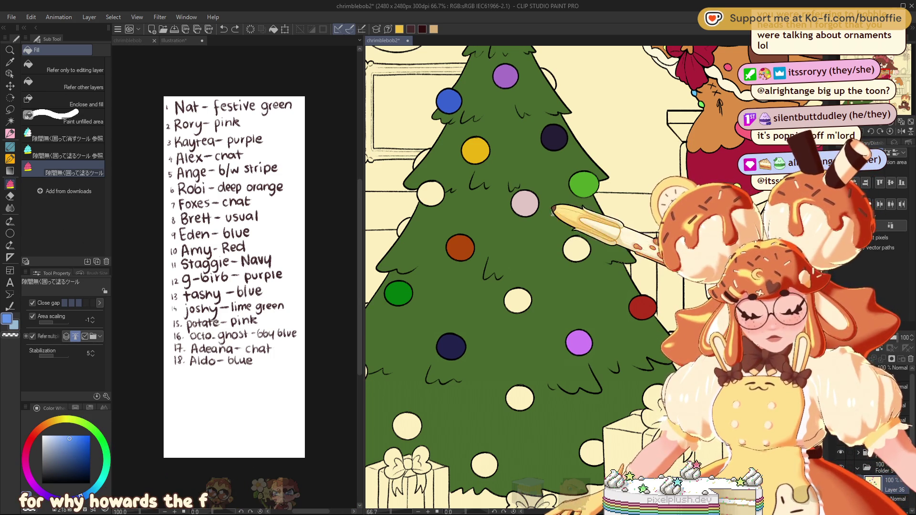
left_click(577, 247)
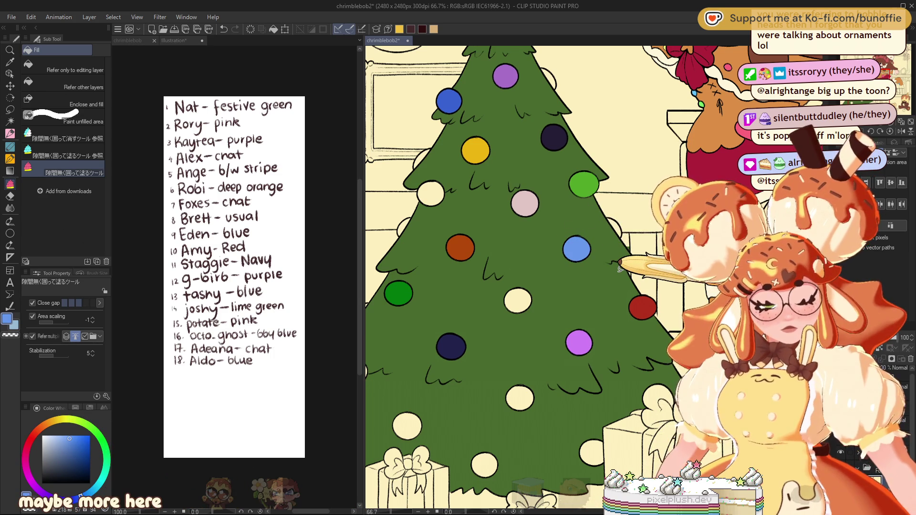
left_click(82, 423)
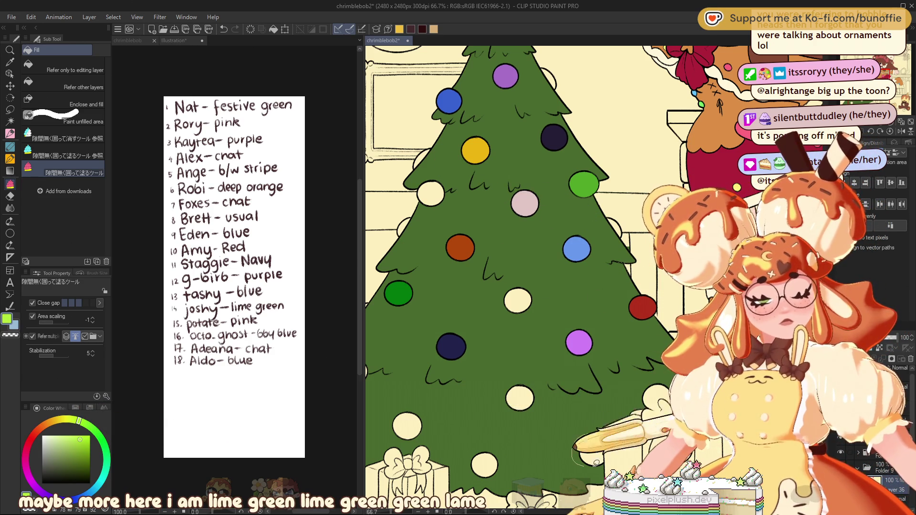
Fill the lower-right ornament lime green and a middle ornament light pink
left_click(594, 451)
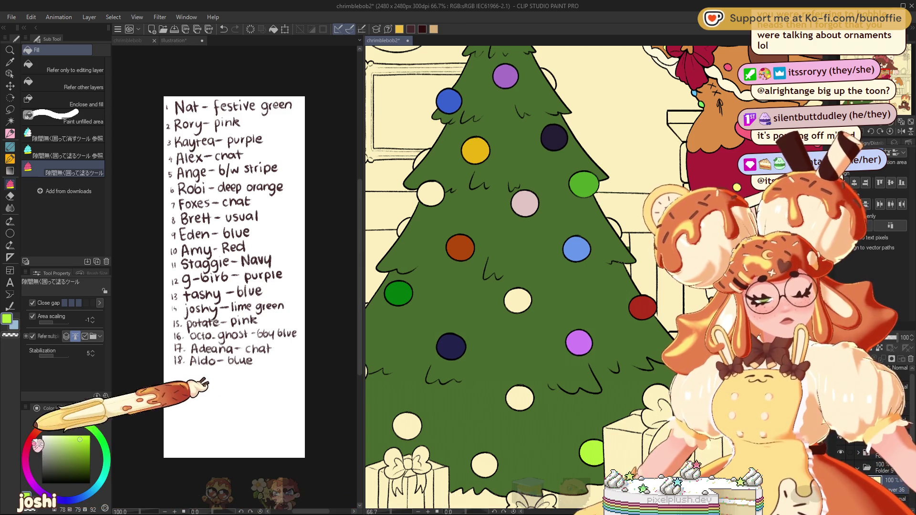
left_click(25, 452)
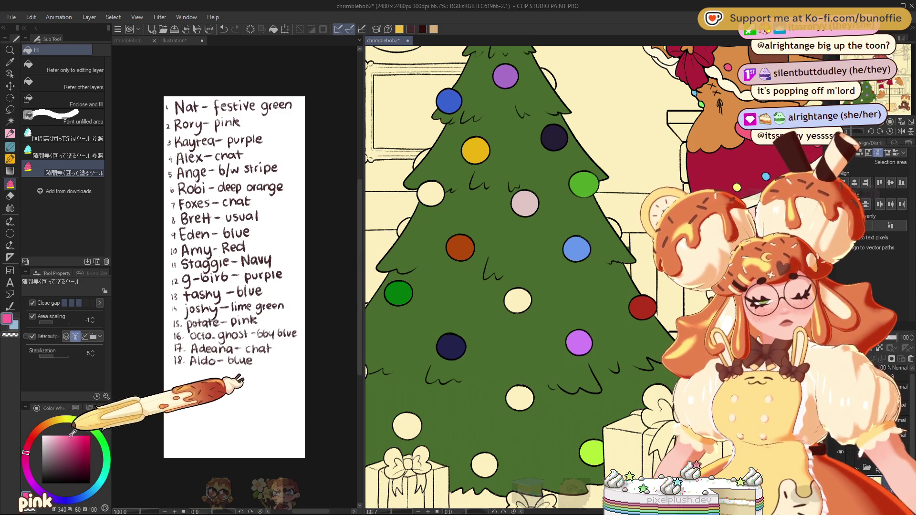
left_click(61, 435)
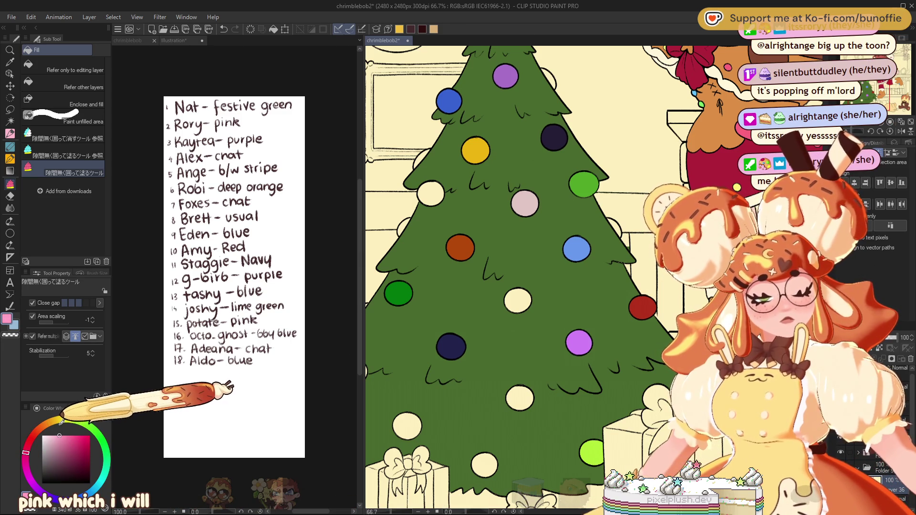
left_click(517, 300)
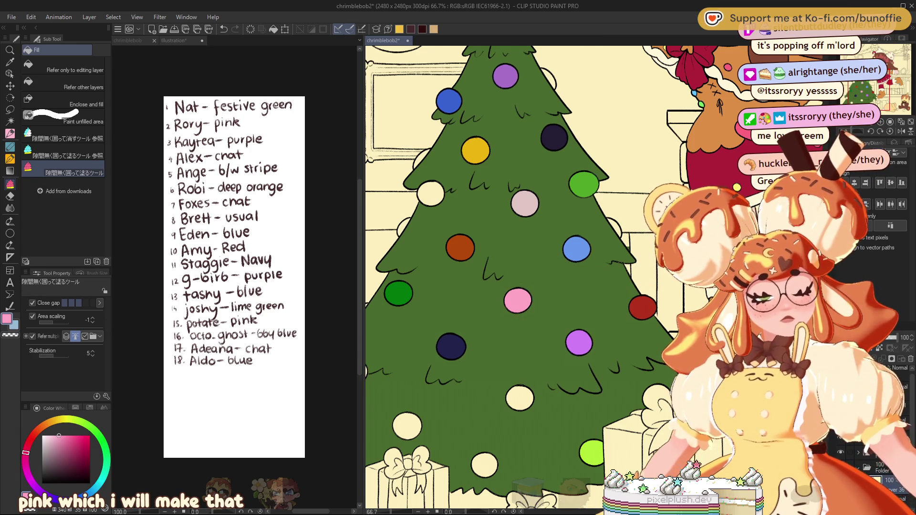
Fill the lower-middle ornament baby blue and a left ornament muted dark green
left_click(98, 479)
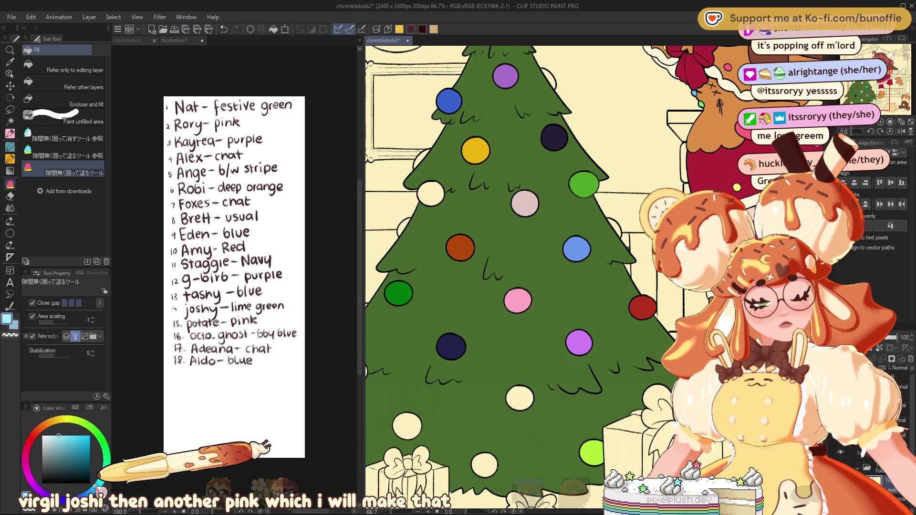
left_click(53, 439)
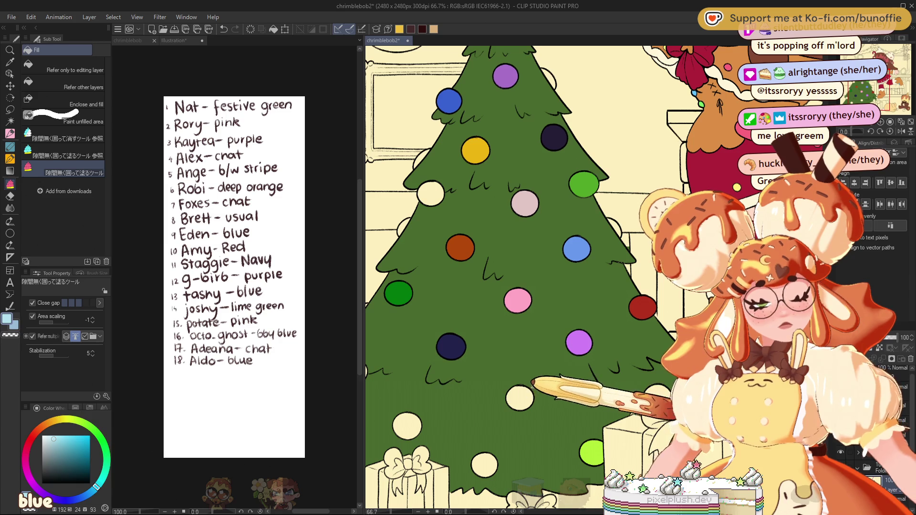
mouse_move(536, 380)
left_mouse_down()
mouse_move(524, 371)
mouse_move(535, 379)
left_mouse_up()
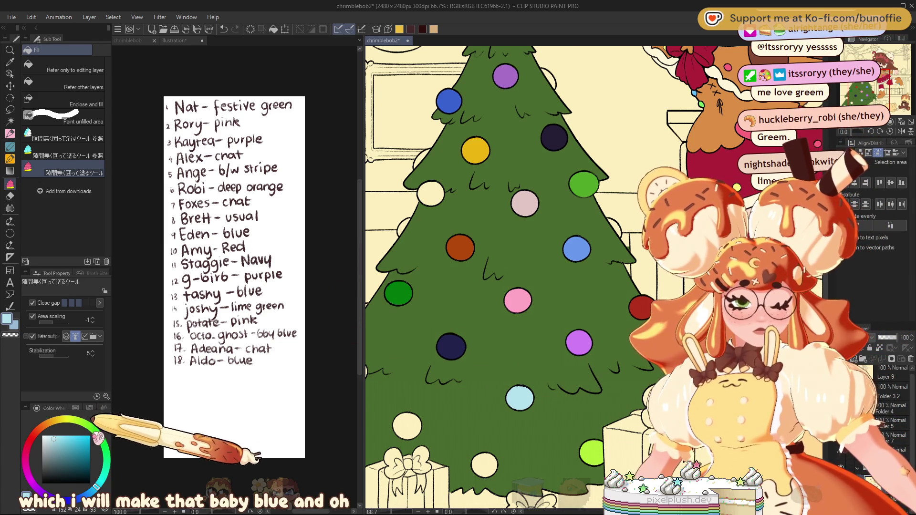
left_click_drag(98, 436, 90, 426)
left_click(59, 457)
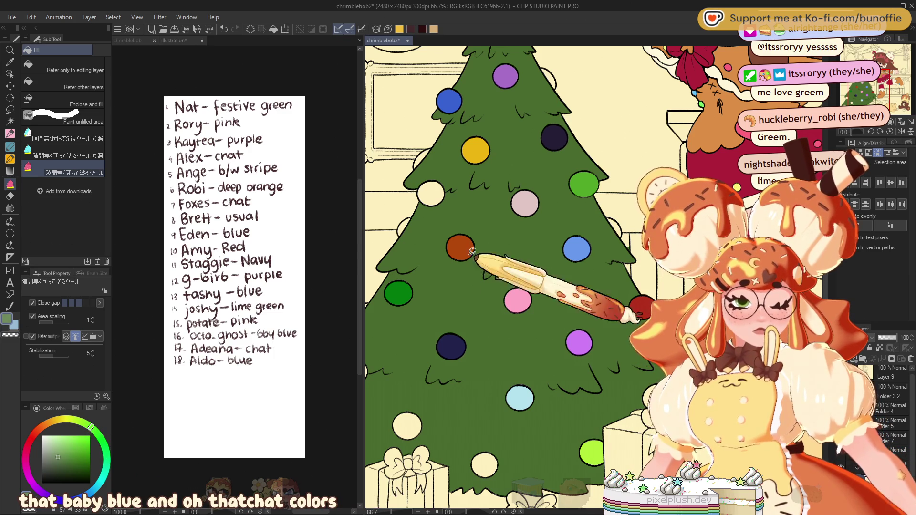
left_click(422, 192)
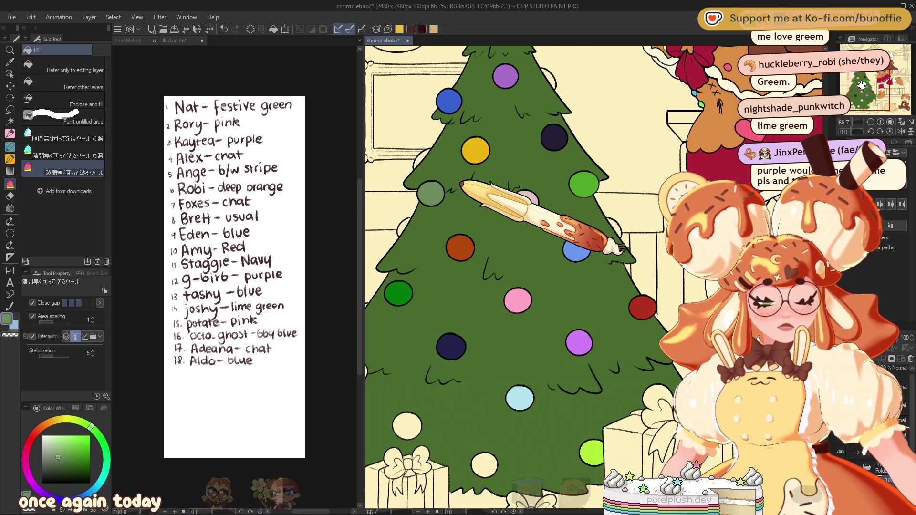
Fill a lower-left ornament with saturated purple and the bottom-left ornament with blue
left_click_drag(861, 85, 863, 90)
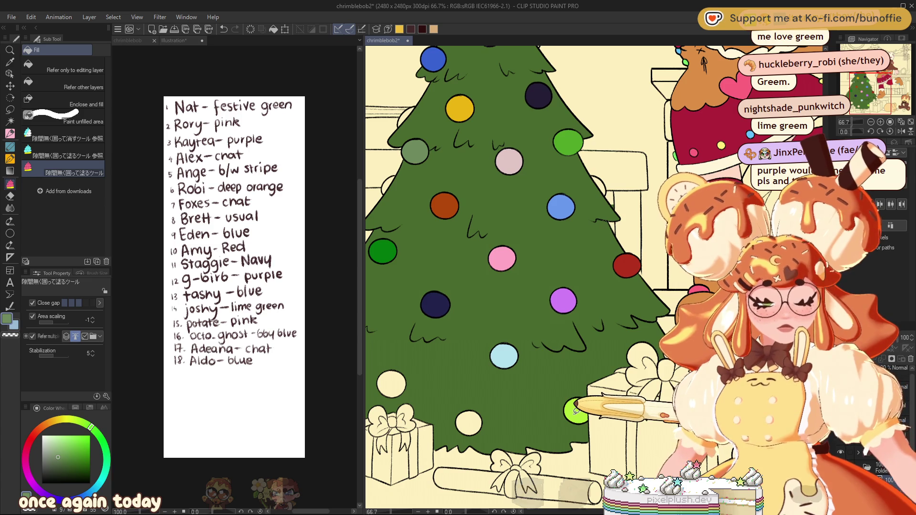
left_click_drag(866, 81, 857, 82)
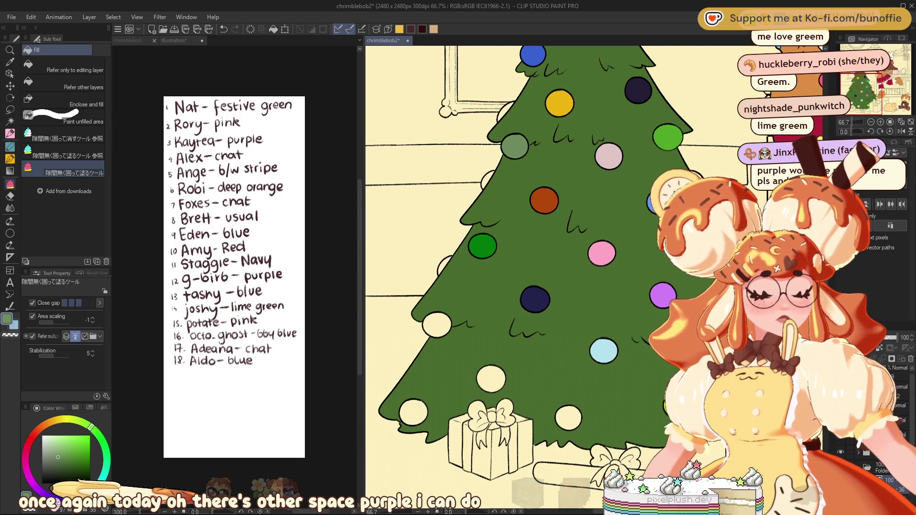
left_click(50, 487)
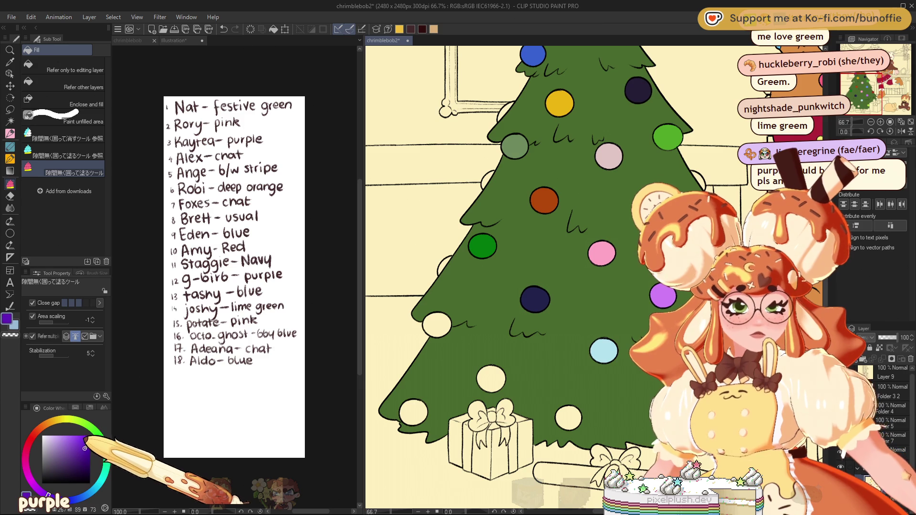
left_click(83, 445)
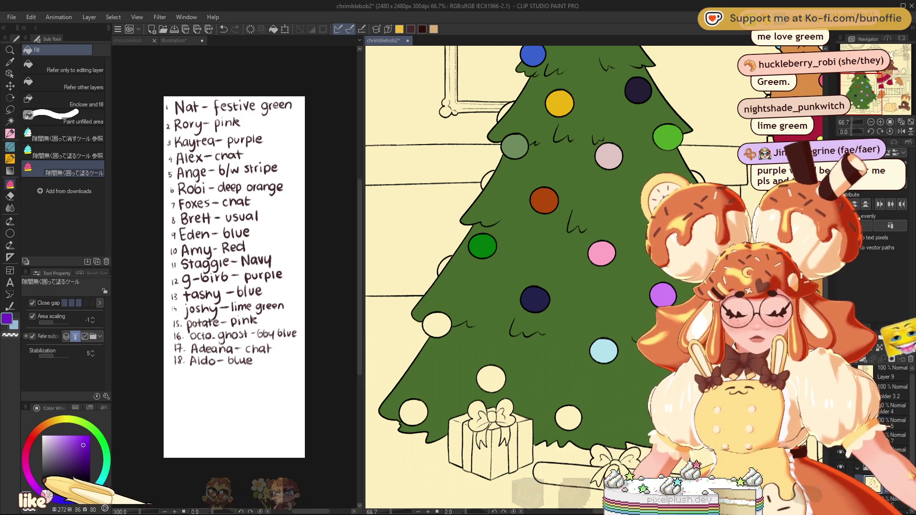
left_click(498, 376)
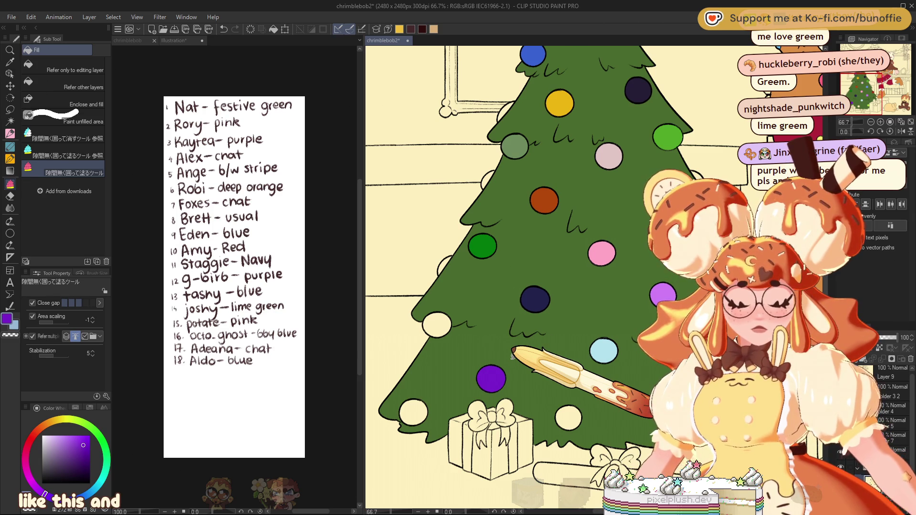
left_click(85, 434)
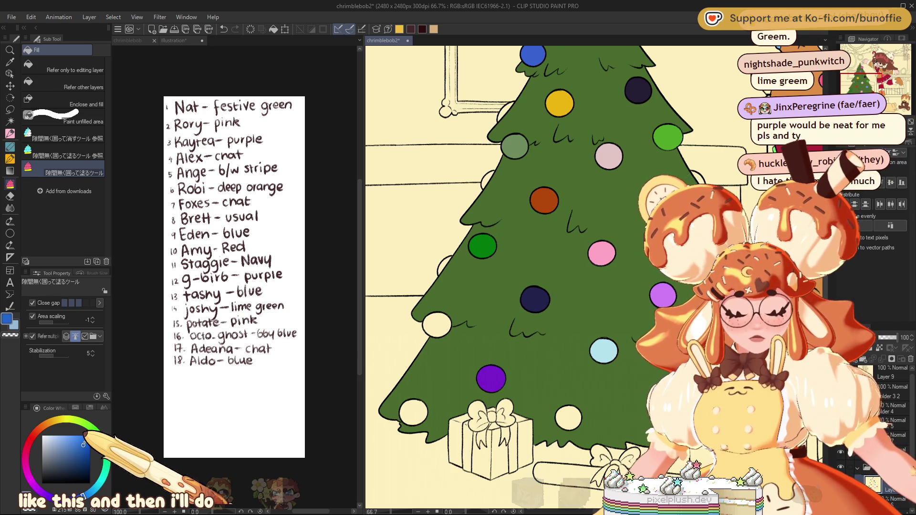
left_click(86, 440)
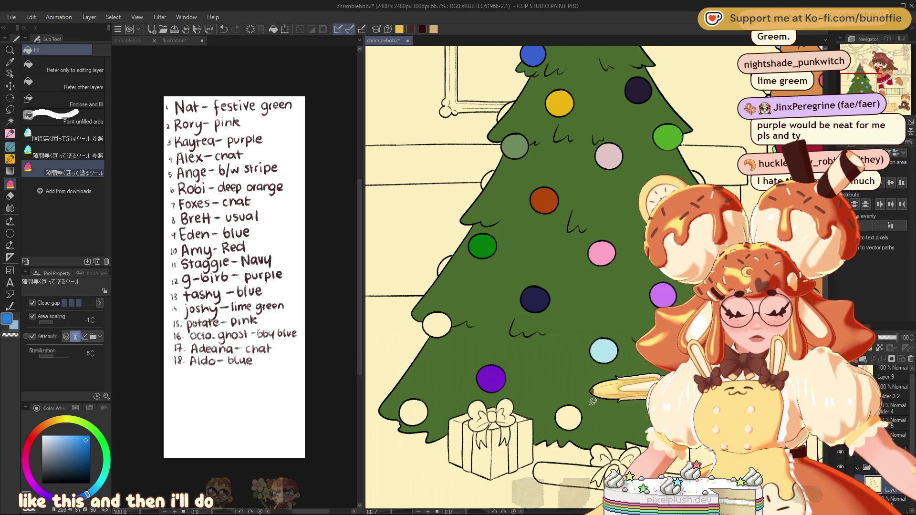
left_click(413, 411)
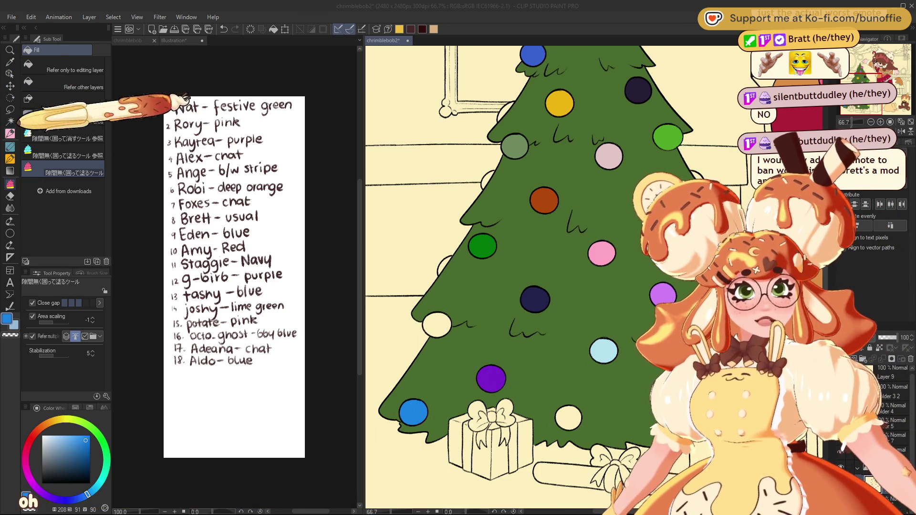
Handwrite list entry 19 in dark maroon pencil, then go back to the chrimblebob2 tree
left_click(176, 40)
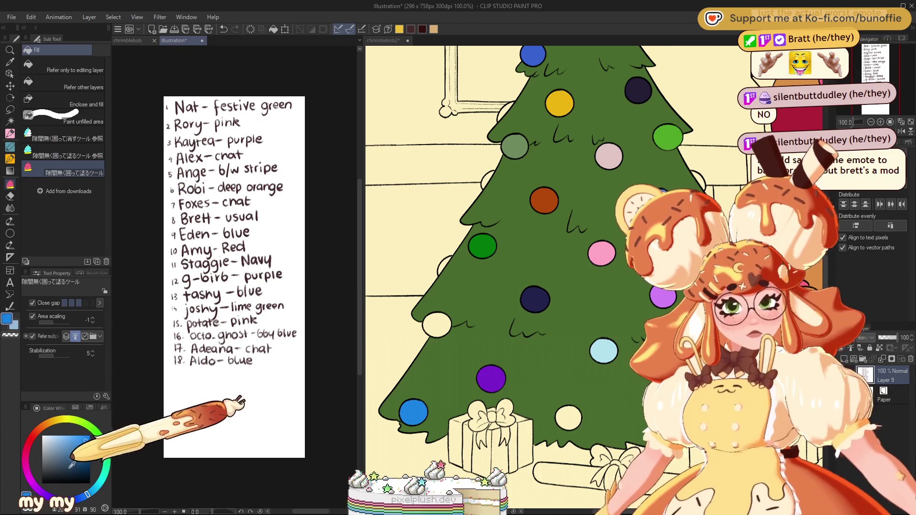
left_click(413, 29)
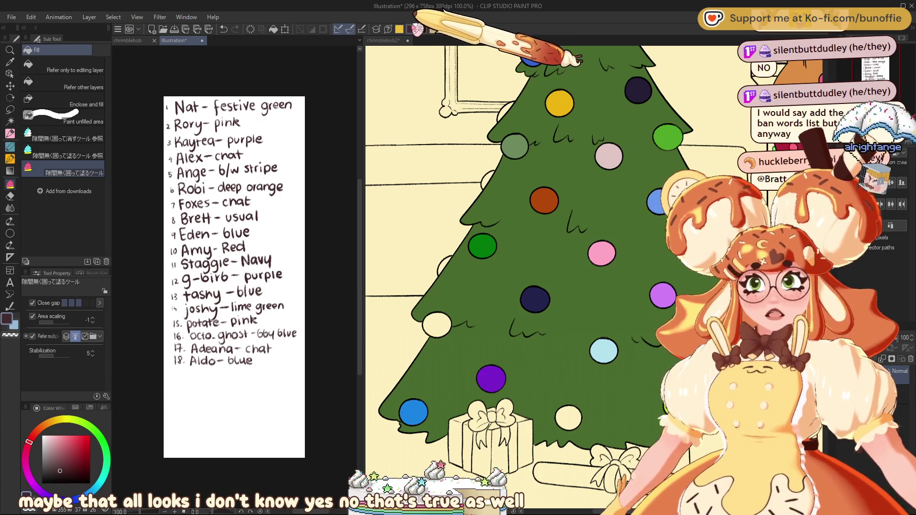
left_click(10, 134)
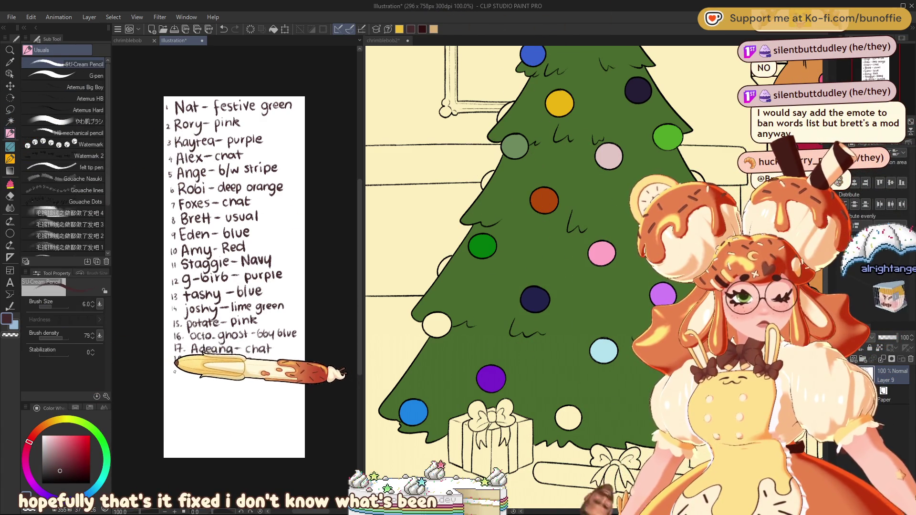
mouse_move(175, 369)
left_mouse_down()
mouse_move(174, 379)
mouse_move(258, 376)
left_mouse_up()
left_click(186, 378)
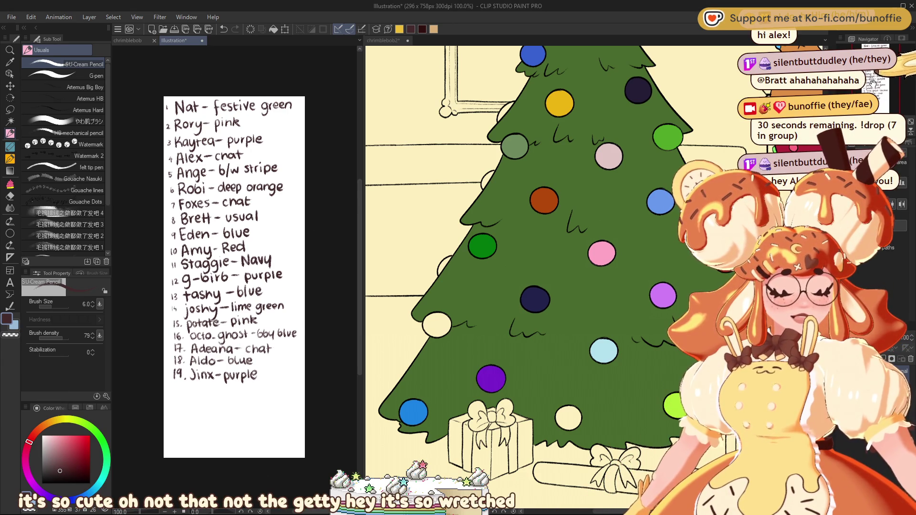
left_click(394, 41)
mouse_move(859, 106)
left_mouse_down()
mouse_move(869, 85)
mouse_move(734, 141)
mouse_move(599, 47)
mouse_move(662, 224)
left_mouse_up()
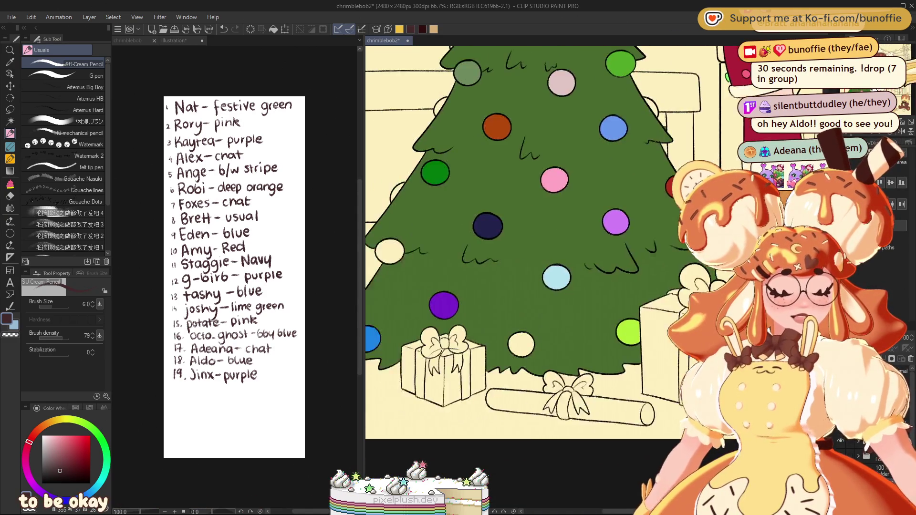
Choose red on the colour wheel and switch to the Fill tool with G
scroll(611, 231, "down", 4)
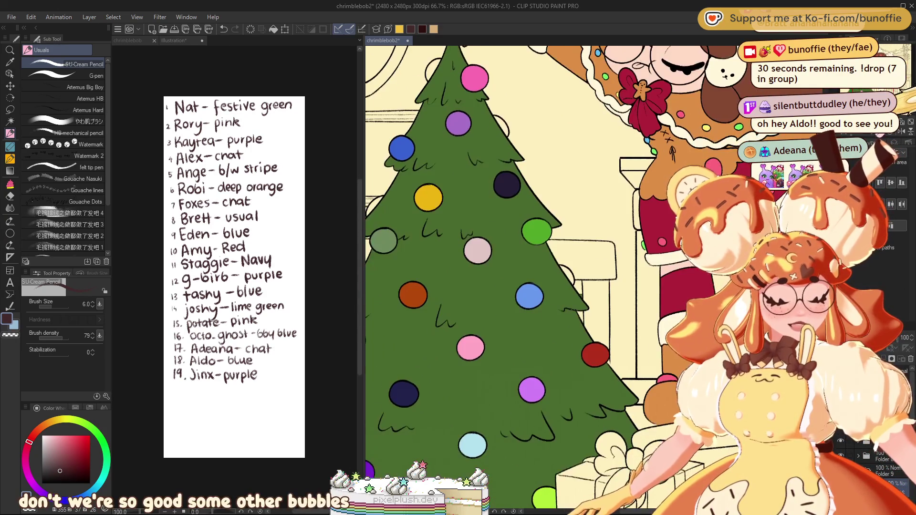
scroll(594, 277, "down", 1)
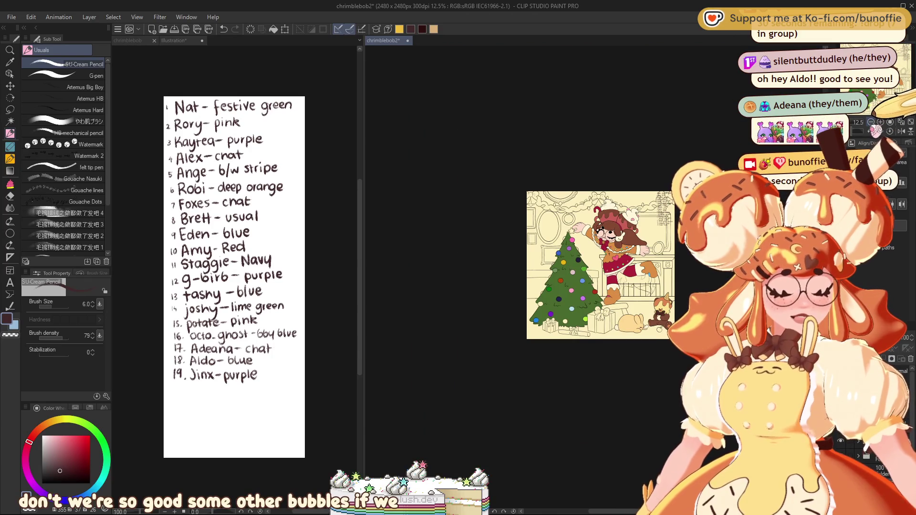
scroll(597, 276, "up", 4)
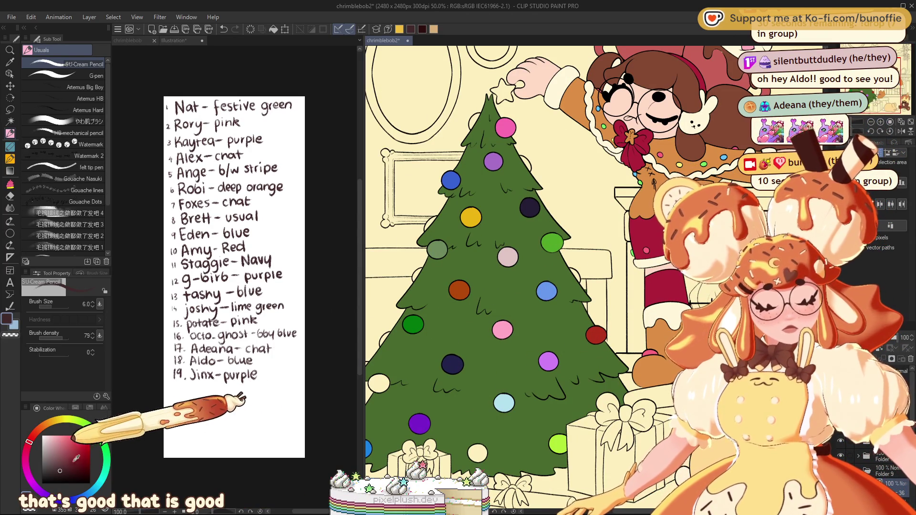
left_click(85, 445)
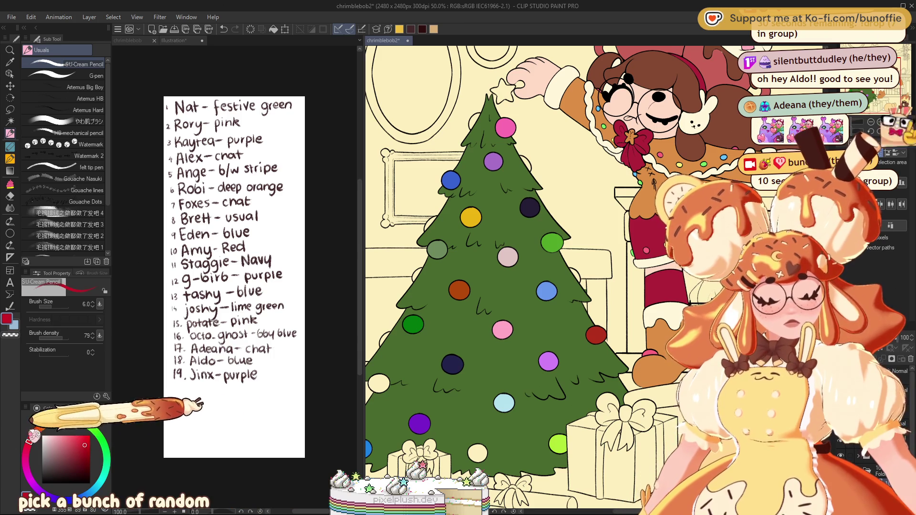
left_click(10, 100)
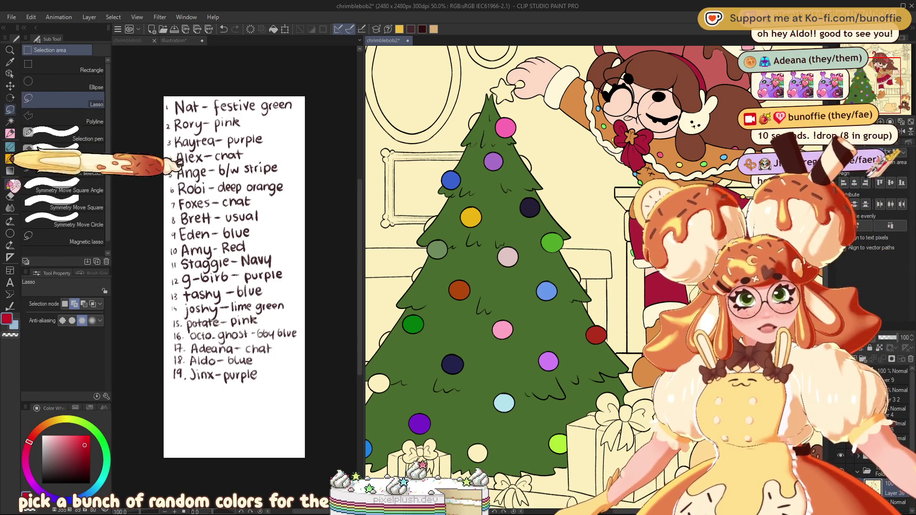
key("g")
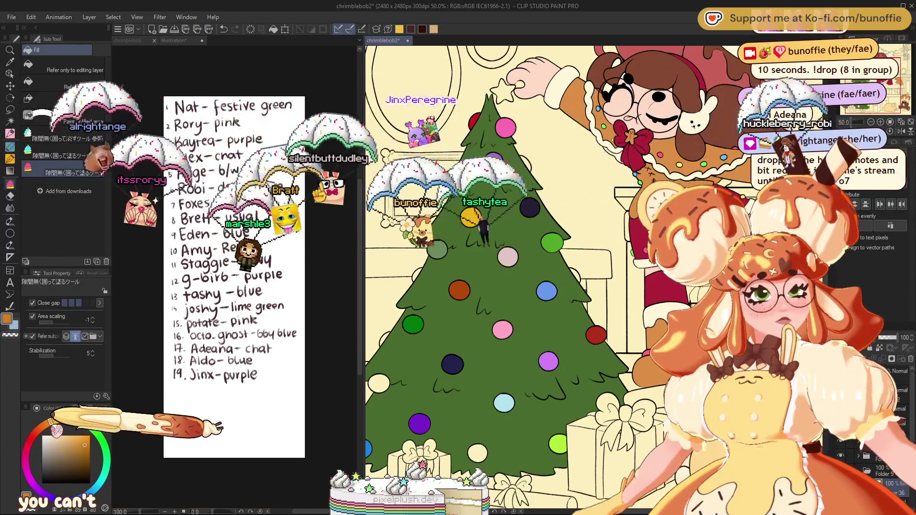
Try orange, cyan and purple, then fill a tree ornament with magenta
left_click(47, 423)
left_click(89, 436)
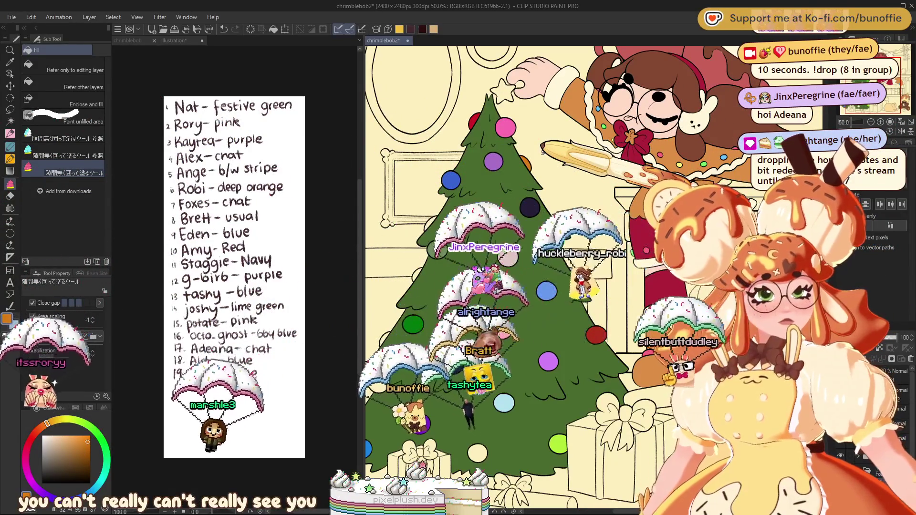
left_click(98, 450)
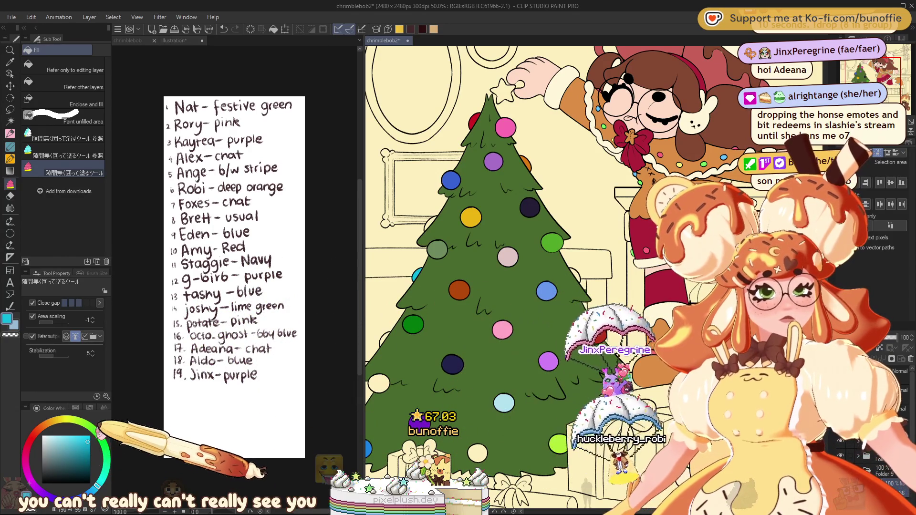
left_click(48, 486)
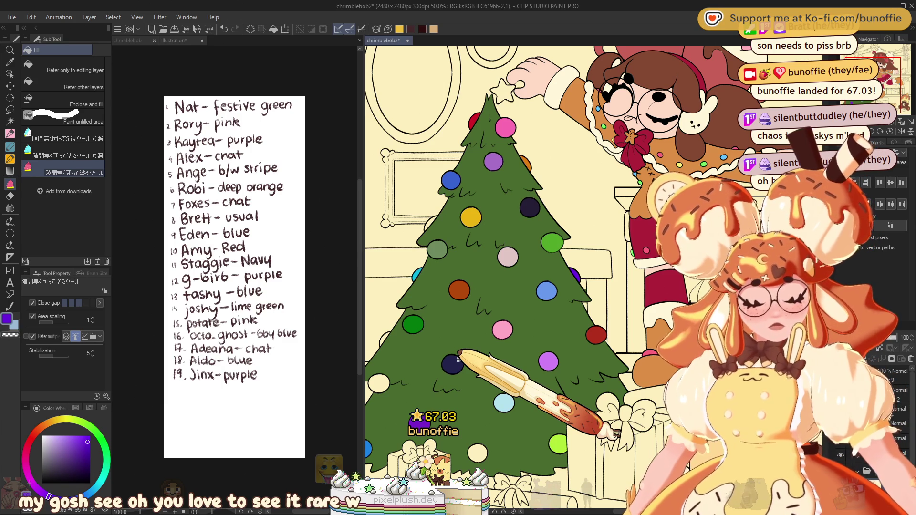
left_click(26, 469)
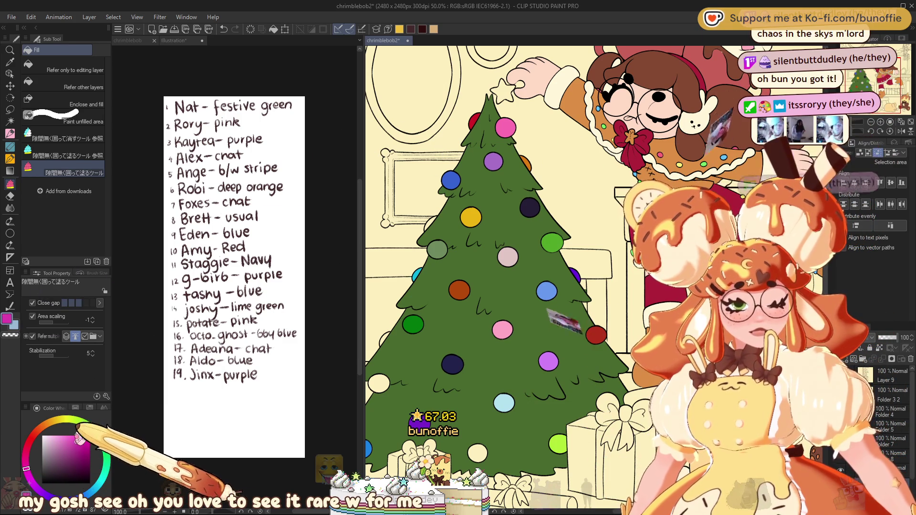
left_click_drag(391, 329, 402, 317)
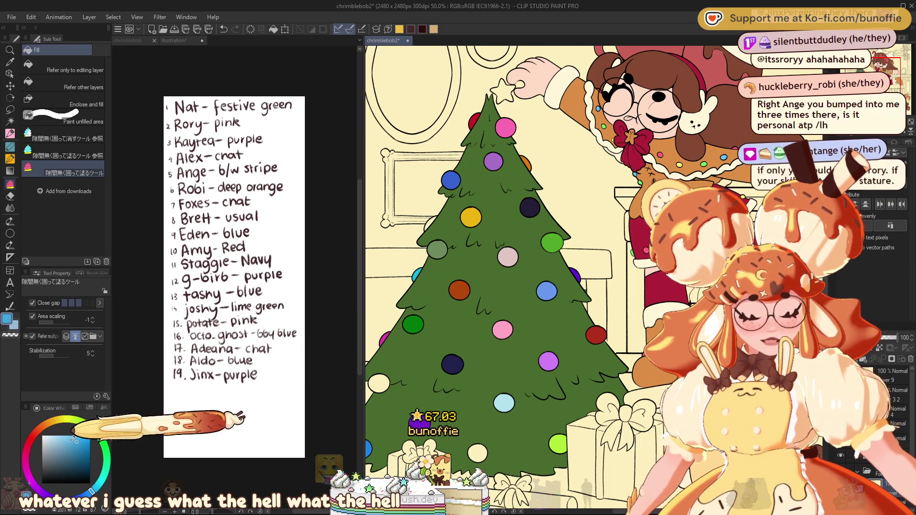
Pass over light blue to choose purple as the drawing colour, and shift the view
left_click(88, 488)
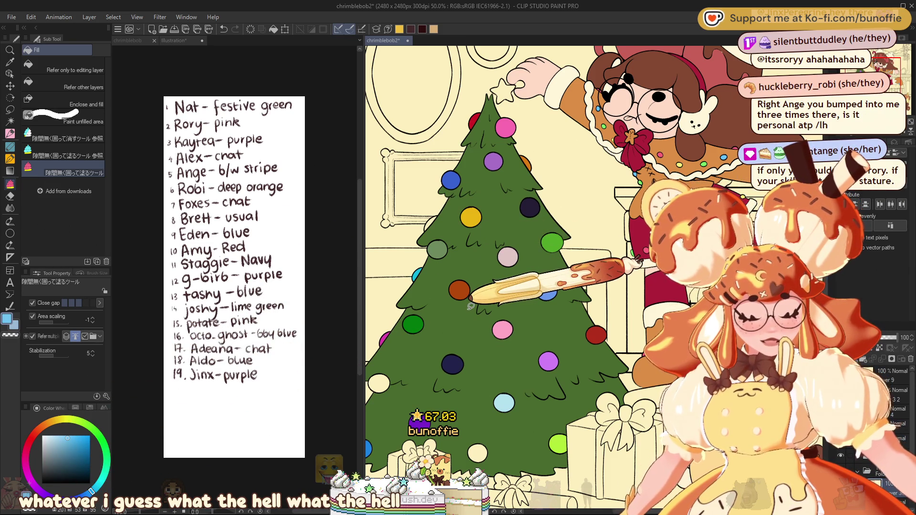
left_click(47, 481)
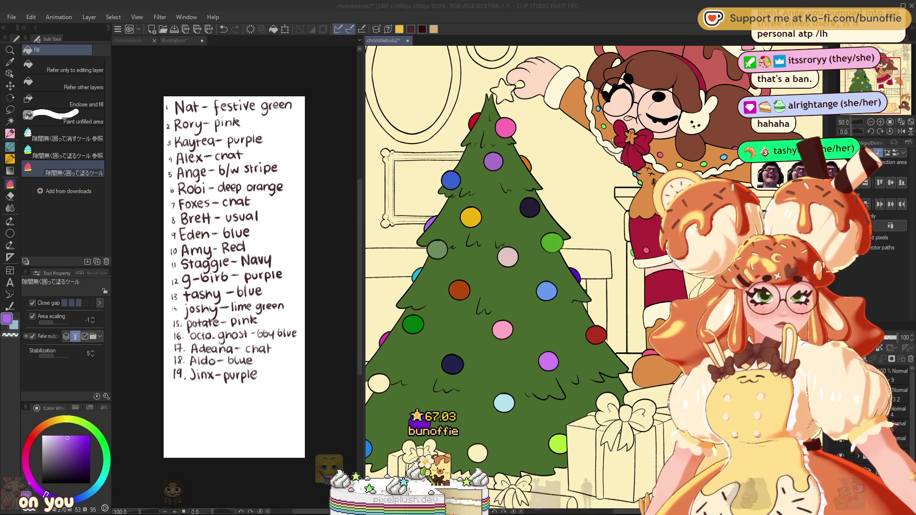
left_click_drag(878, 74, 873, 76)
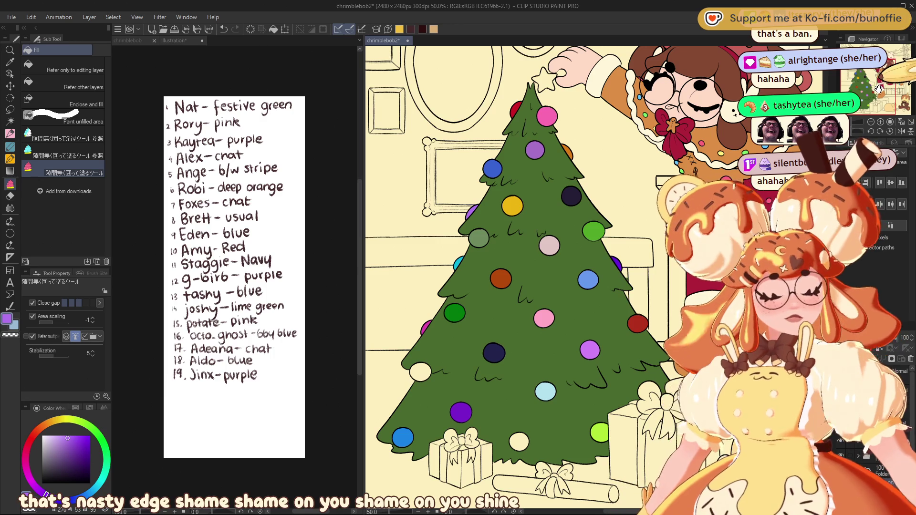
Zoom to 150% on the top ornaments and load the SU-Cream Pencil with near-white
left_click_drag(874, 76, 866, 86)
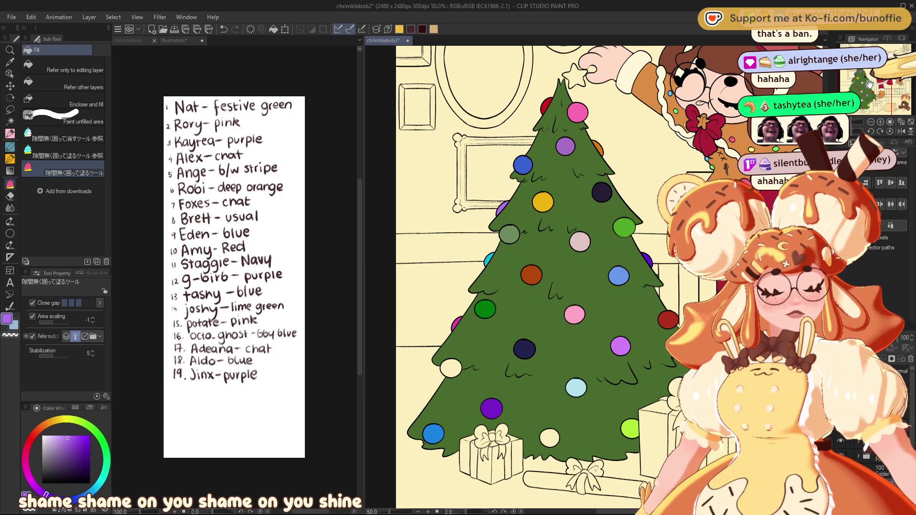
left_click(888, 123)
left_click(888, 123)
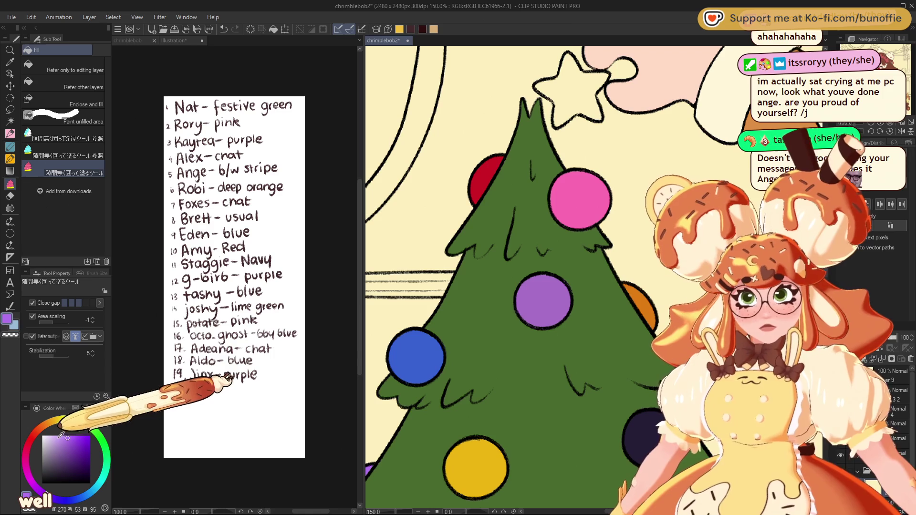
left_click(45, 436)
key("p")
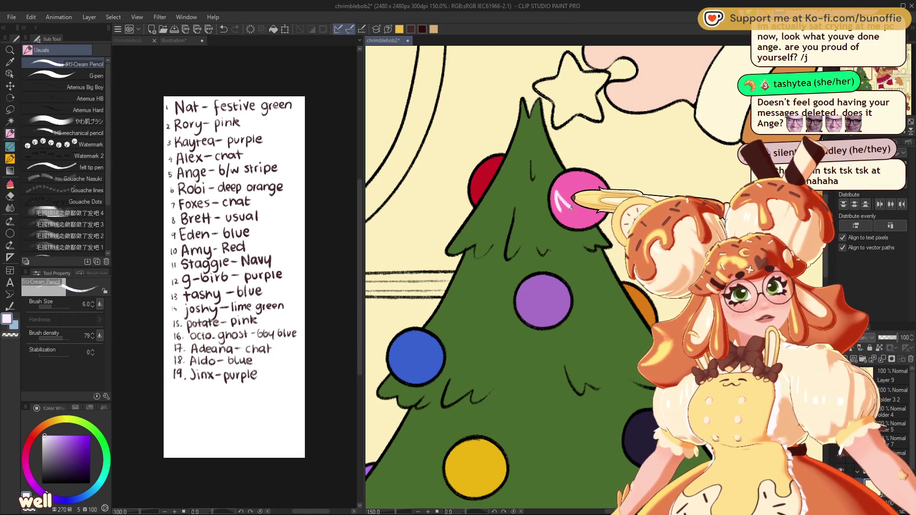
Letter RORY in white on the pink ornament
left_click_drag(571, 208, 567, 189)
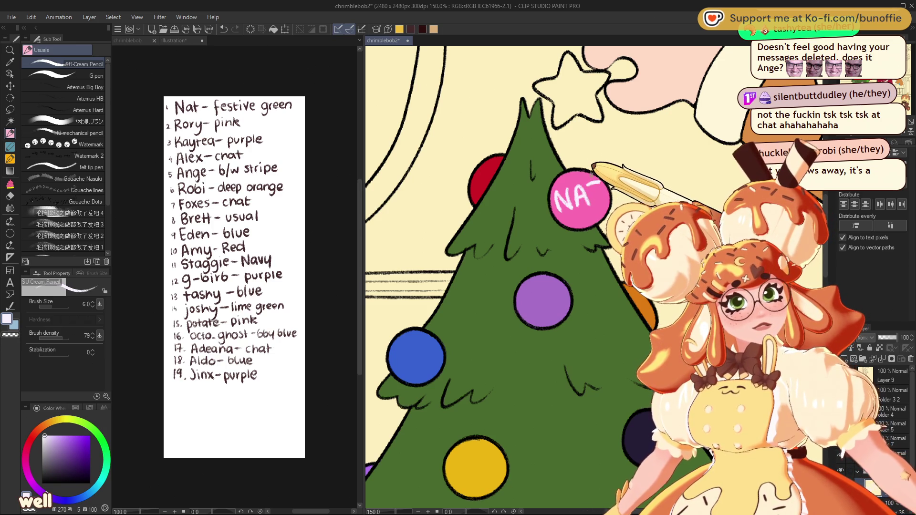
left_click_drag(590, 206, 594, 183)
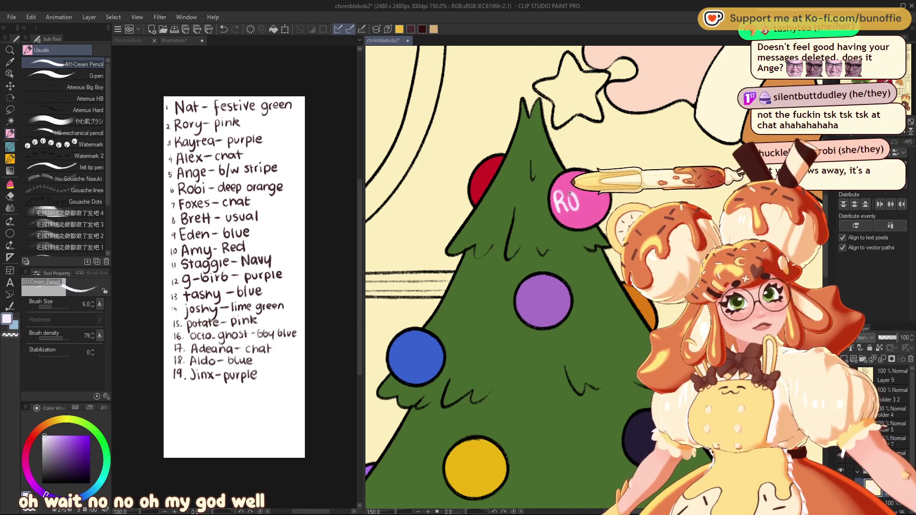
left_click_drag(580, 190, 583, 204)
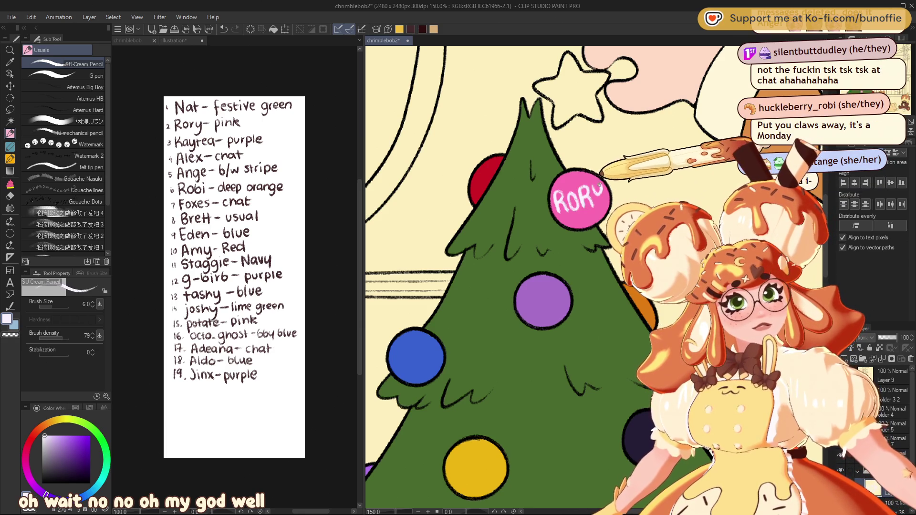
left_click_drag(599, 194, 605, 186)
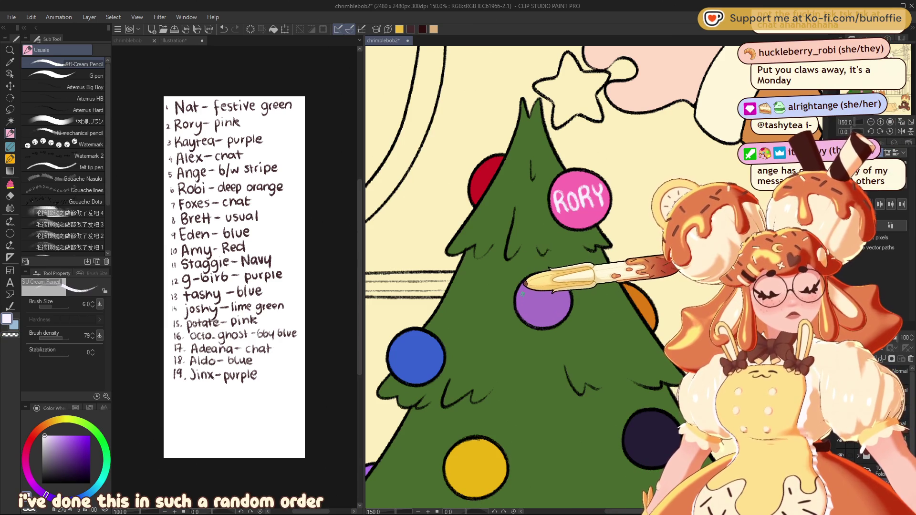
Letter KAY in white on the purple ornament below it
left_click_drag(523, 306, 521, 294)
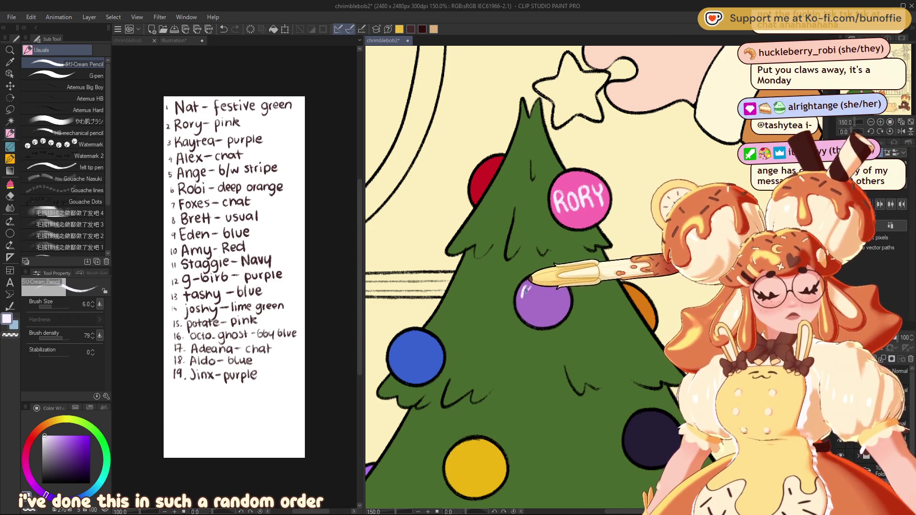
mouse_move(523, 287)
left_mouse_down()
mouse_move(524, 299)
mouse_move(556, 286)
left_mouse_up()
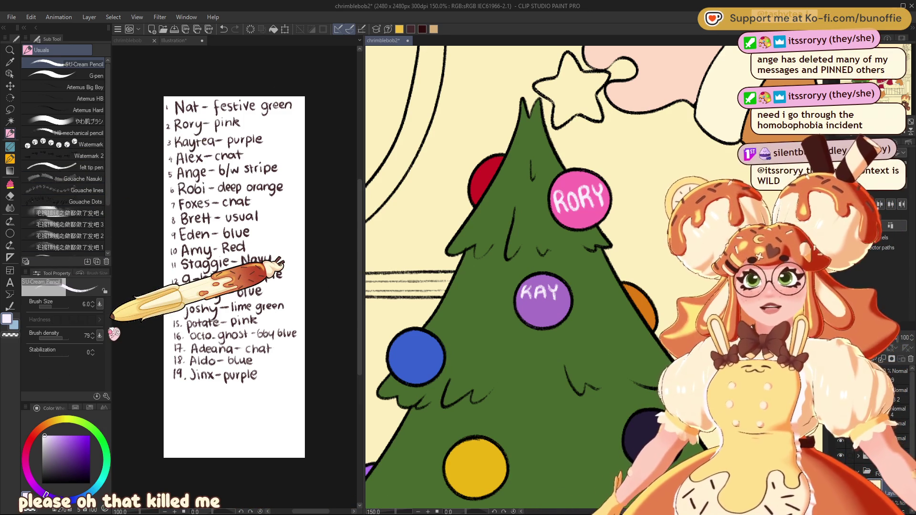
left_click(10, 110)
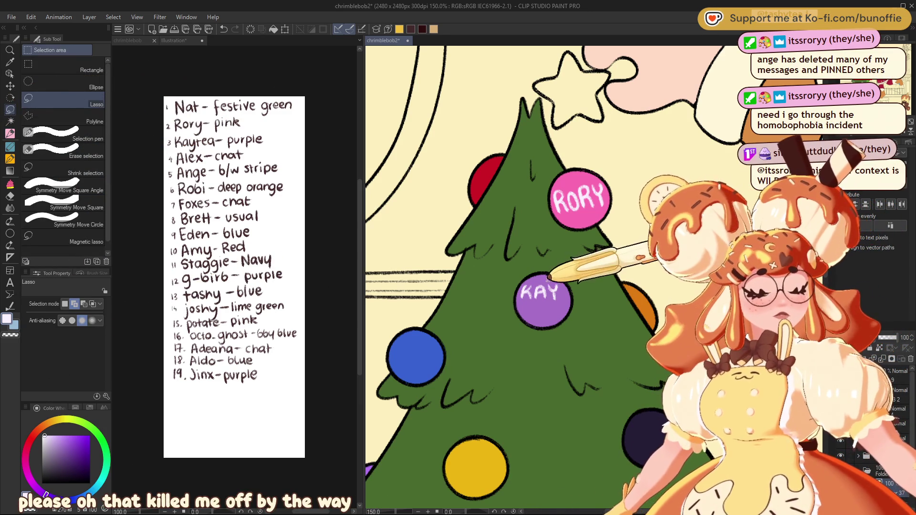
Clear the selection and letter TEA under KAY on the purple ornament
left_click_drag(548, 277, 541, 276)
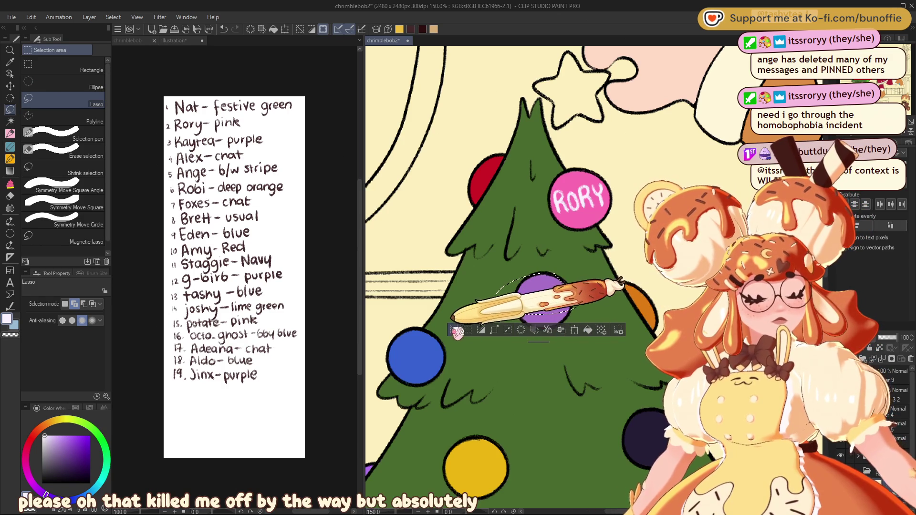
left_click(455, 329)
left_click(10, 133)
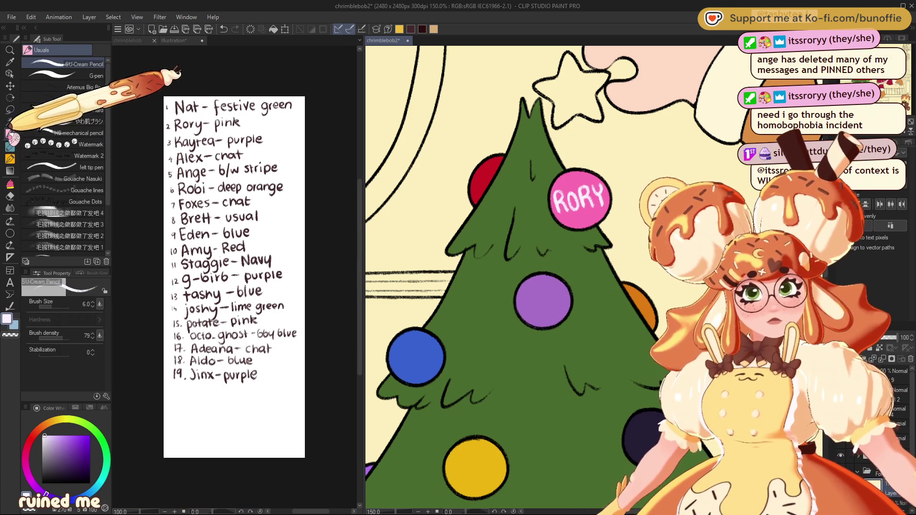
mouse_move(525, 281)
left_mouse_down()
mouse_move(531, 297)
mouse_move(556, 296)
left_mouse_up()
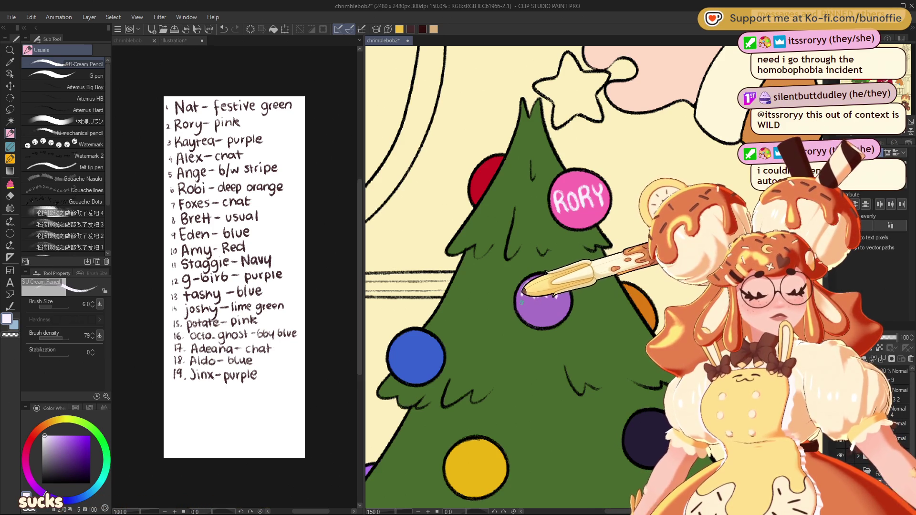
mouse_move(526, 301)
left_mouse_down()
mouse_move(526, 312)
mouse_move(544, 311)
left_mouse_up()
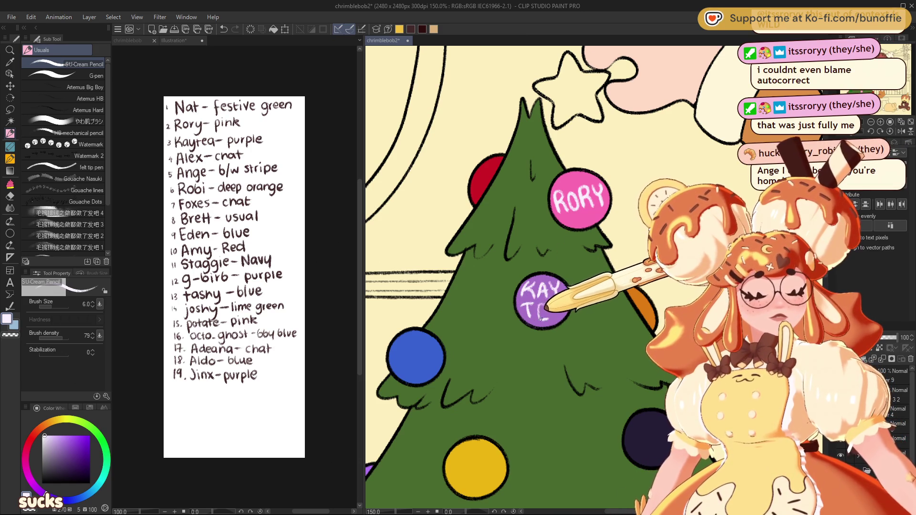
left_click_drag(539, 312, 546, 311)
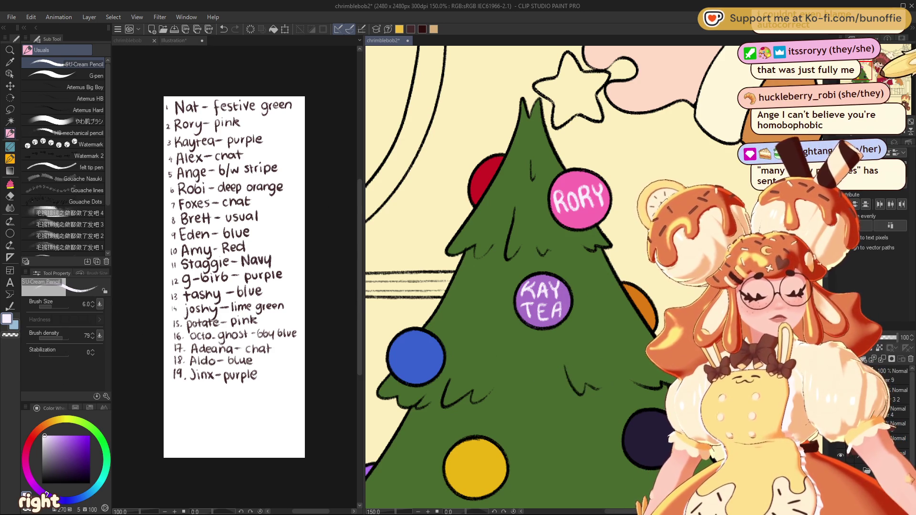
left_click(864, 71)
left_click_drag(864, 72, 863, 79)
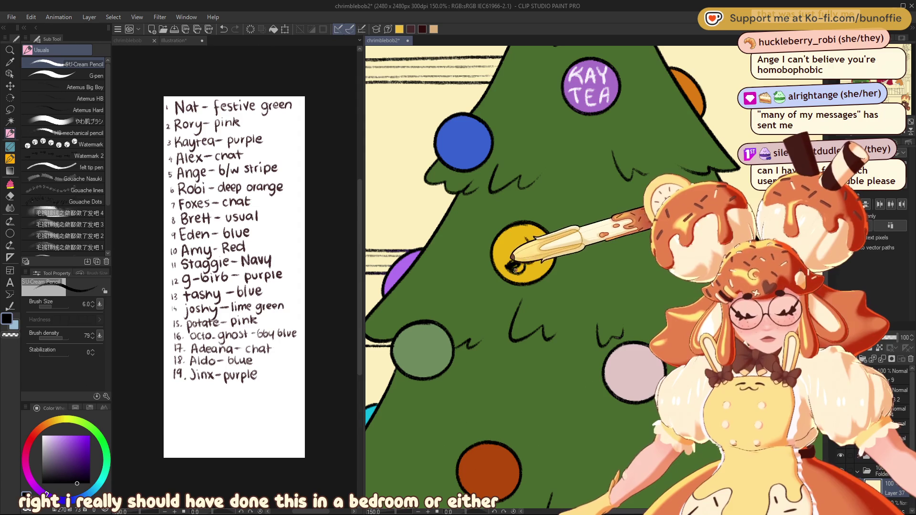
Draw a black moustache on the yellow ornament and make black the active colour
left_click_drag(511, 265, 530, 263)
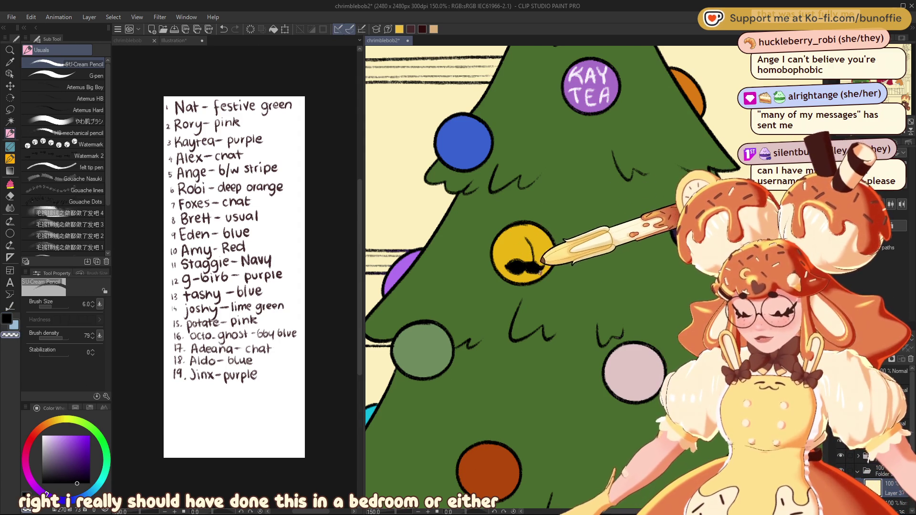
left_click(523, 263, "alt")
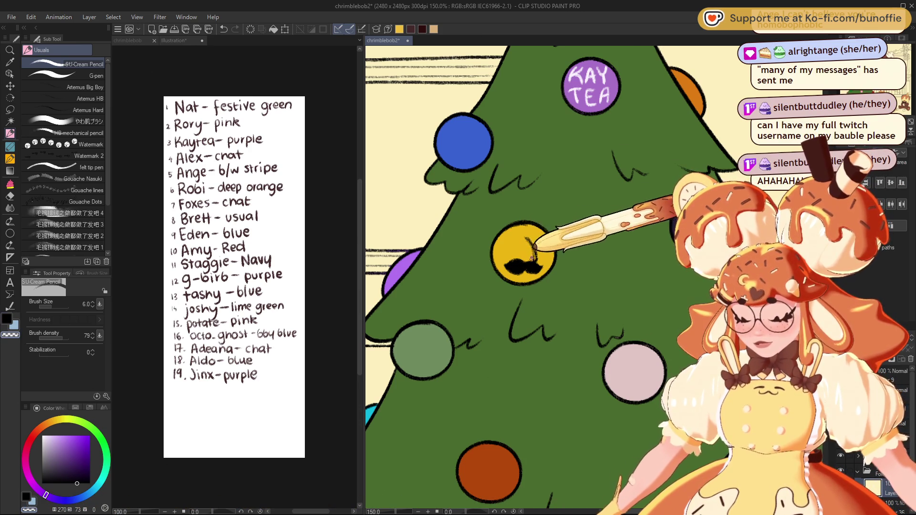
key("x")
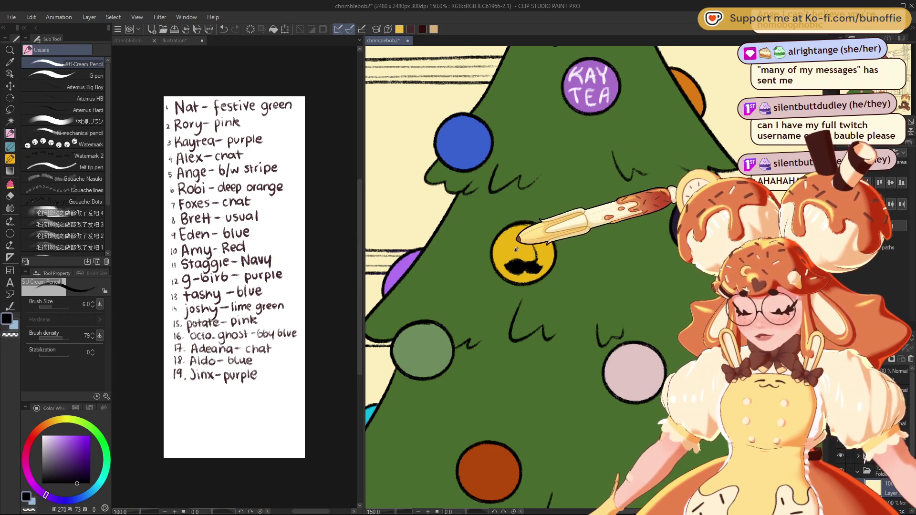
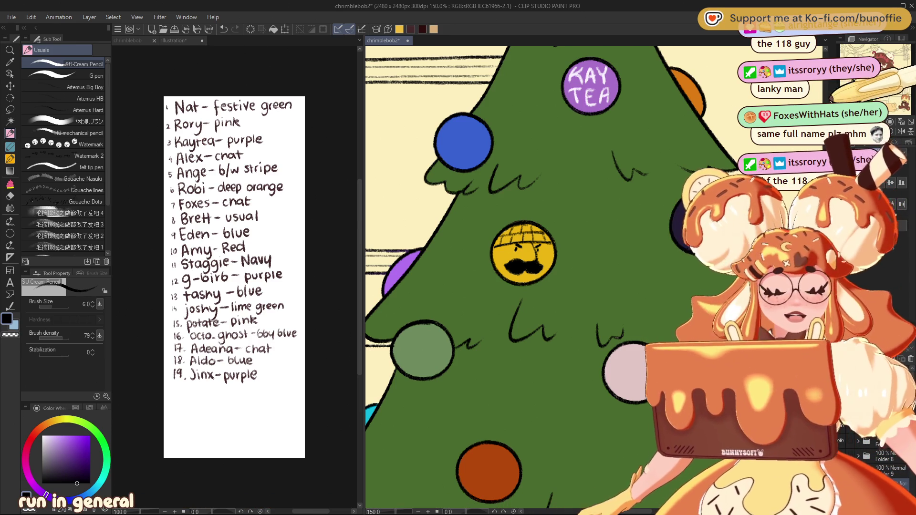
Lasso the glasses face on the pale pink bauble, free-transform it and apply the change
left_click_drag(524, 239, 429, 381)
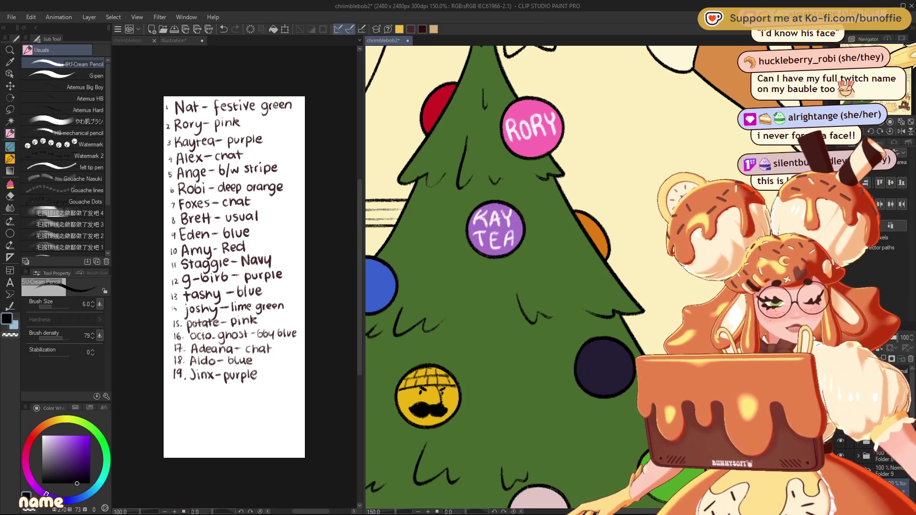
scroll(549, 277, "left", 5)
scroll(548, 277, "down", 5)
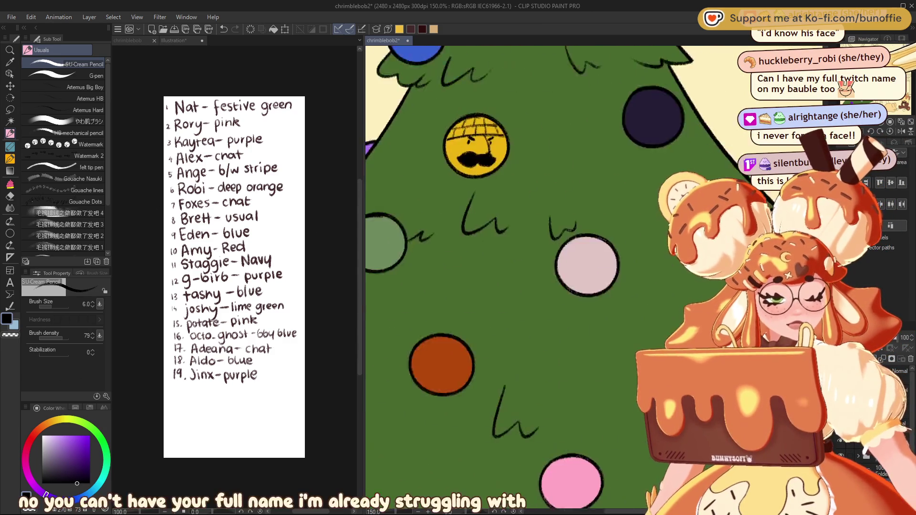
scroll(548, 276, "up", 3)
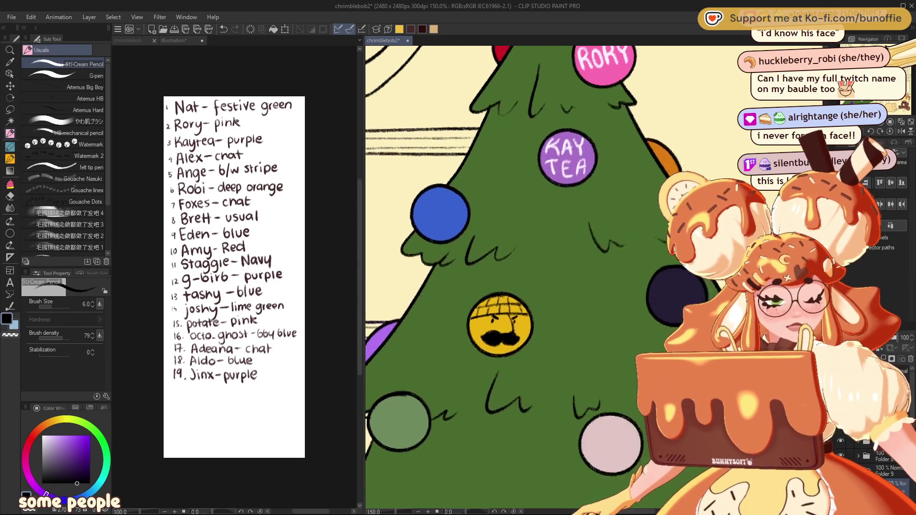
scroll(548, 277, "right", 3)
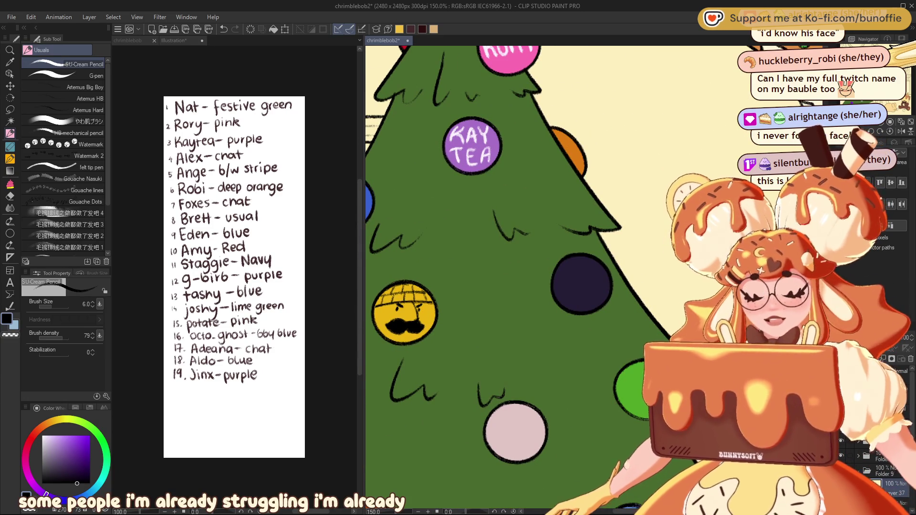
mouse_move(472, 279)
left_mouse_down()
mouse_move(531, 315)
mouse_move(493, 317)
left_mouse_up()
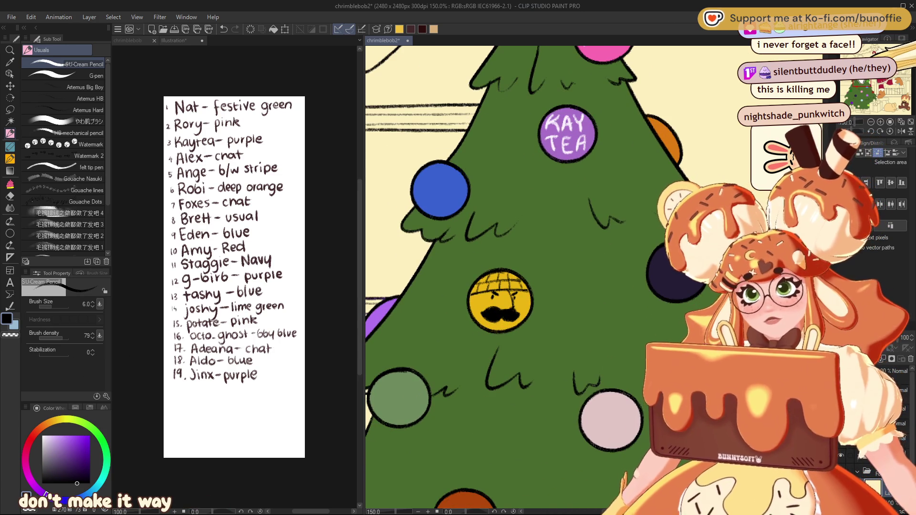
left_click_drag(867, 76, 873, 79)
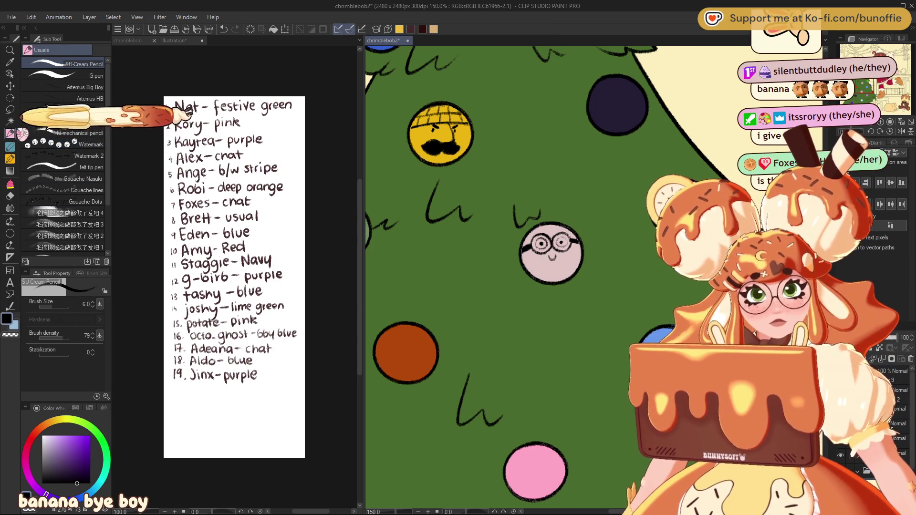
key("m")
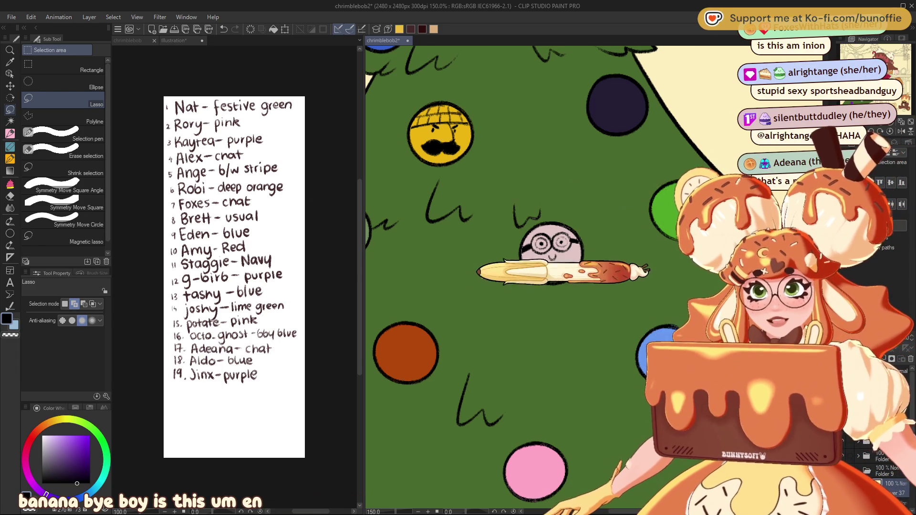
mouse_move(586, 223)
left_mouse_down()
mouse_move(601, 254)
mouse_move(570, 263)
left_mouse_up()
key("ctrl+t")
left_click(537, 323)
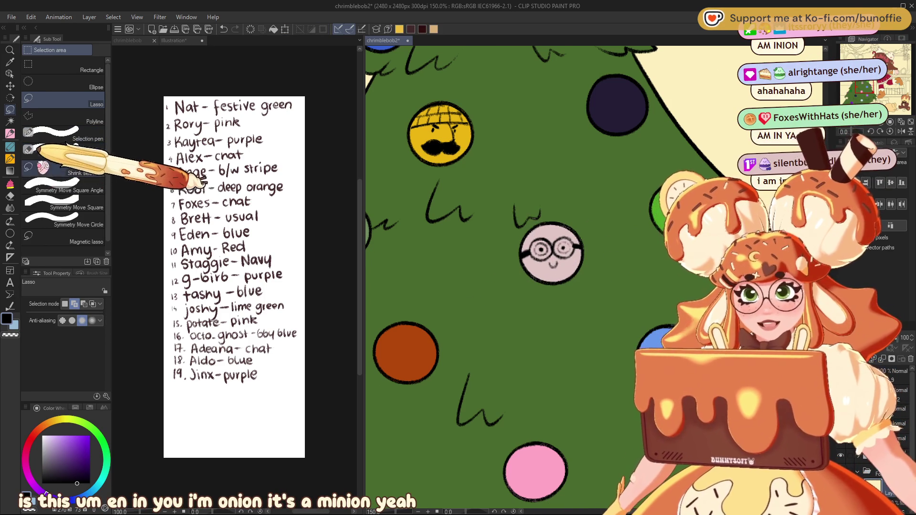
left_click(11, 133)
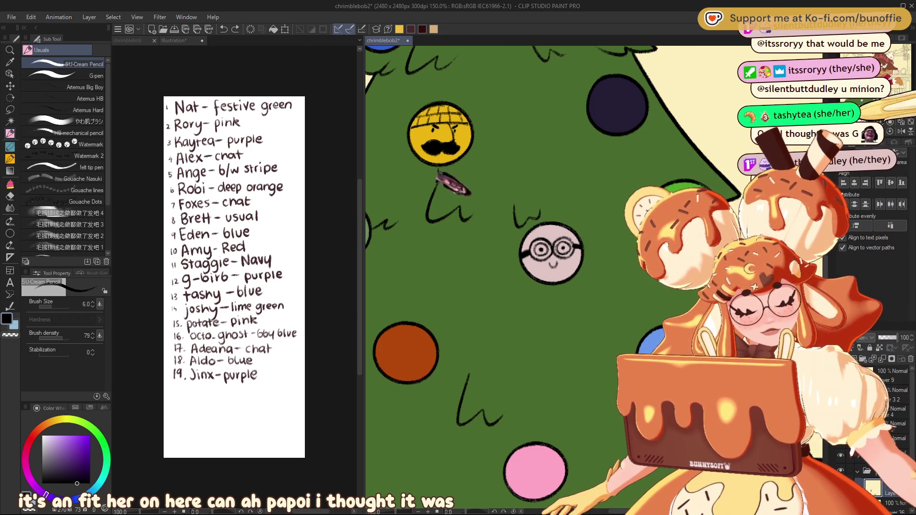
Erase the glasses face from the pale pink bauble
mouse_move(425, 441)
left_mouse_down()
mouse_move(424, 479)
mouse_move(256, 500)
left_mouse_up()
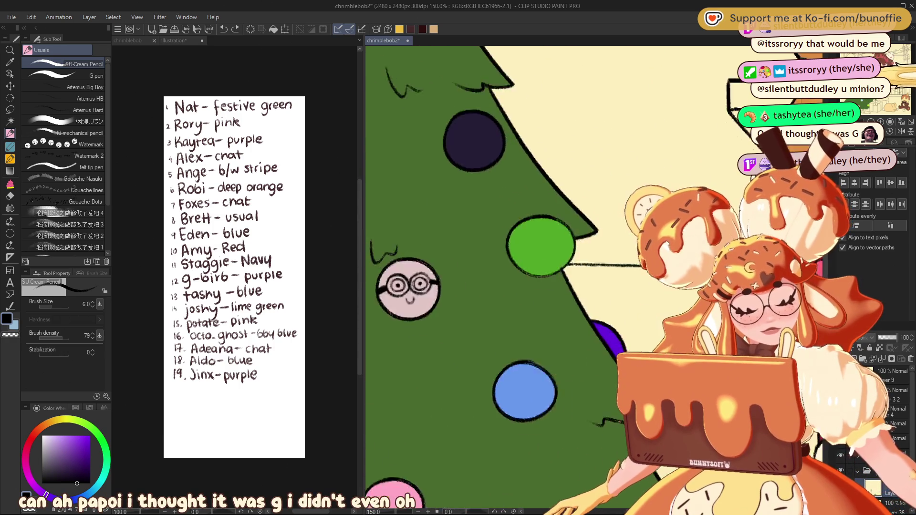
left_click_drag(423, 334, 567, 313)
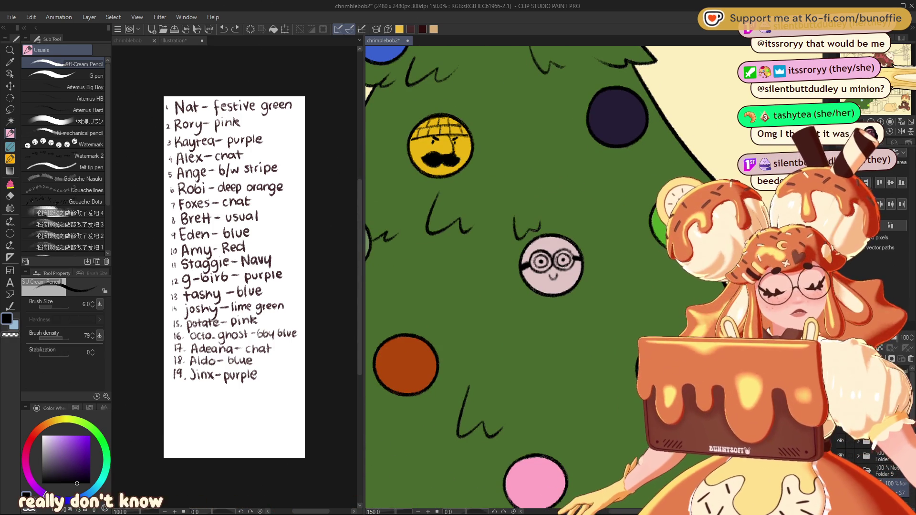
mouse_move(439, 146)
left_mouse_down()
mouse_move(475, 408)
mouse_move(493, 22)
mouse_move(442, 21)
left_mouse_up()
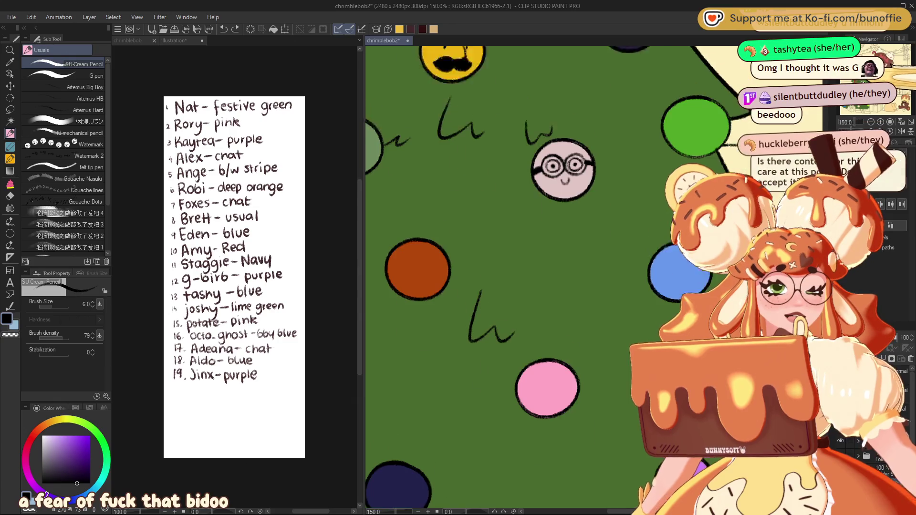
left_click_drag(477, 191, 430, 313)
left_click_drag(477, 238, 488, 227)
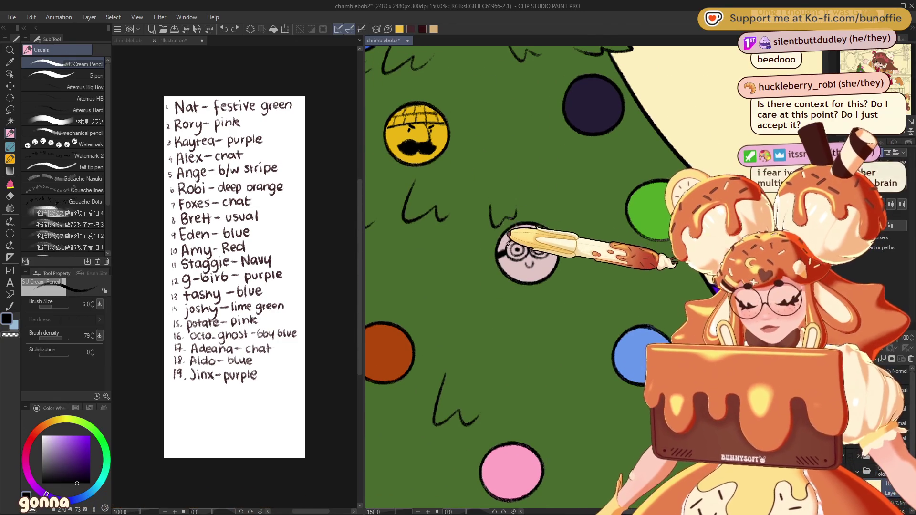
key("e")
mouse_move(510, 248)
left_mouse_down()
mouse_move(523, 242)
mouse_move(529, 260)
left_mouse_up()
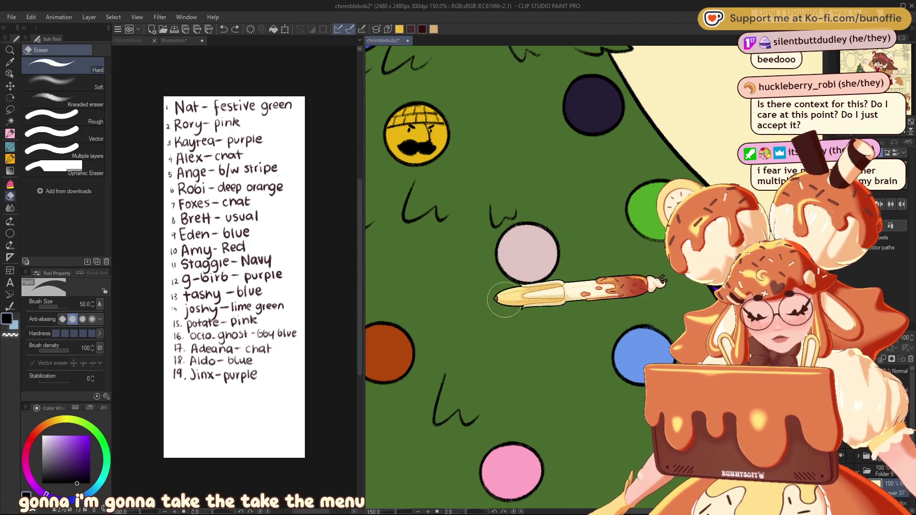
Hand-letter the name ALEG on the pale pink bauble with the pencil
left_click(10, 133)
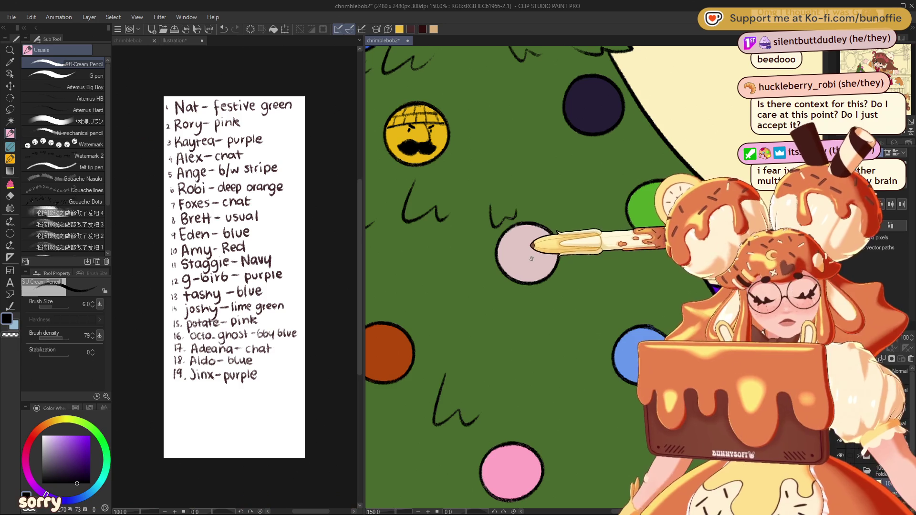
mouse_move(505, 243)
left_mouse_down()
mouse_move(505, 261)
mouse_move(514, 262)
mouse_move(512, 252)
mouse_move(533, 260)
mouse_move(538, 242)
mouse_move(537, 251)
left_mouse_up()
left_click_drag(529, 262, 553, 261)
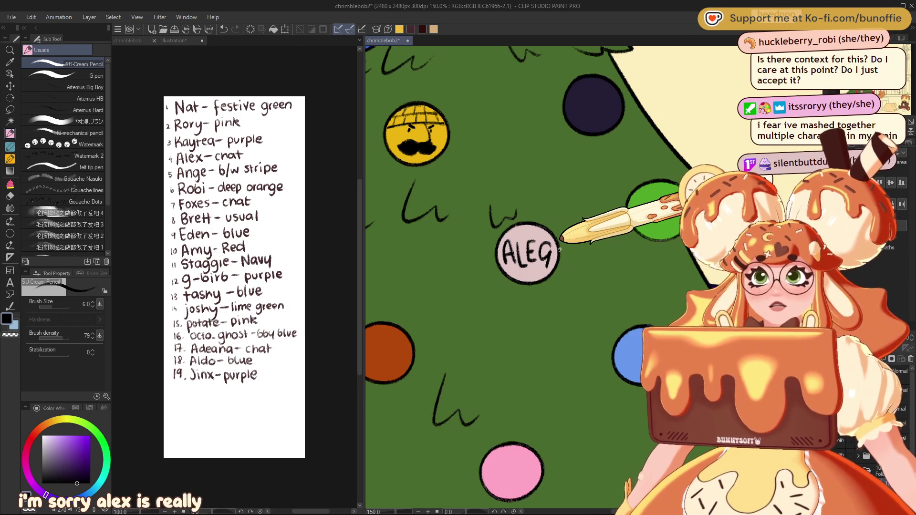
left_click_drag(559, 249, 702, 488)
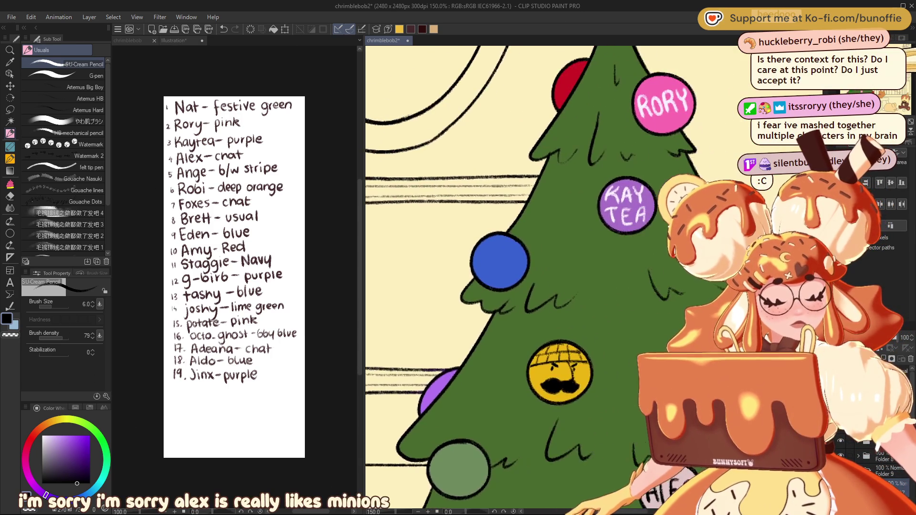
mouse_move(525, 334)
left_mouse_down()
mouse_move(453, 315)
mouse_move(488, 190)
mouse_move(489, 143)
left_mouse_up()
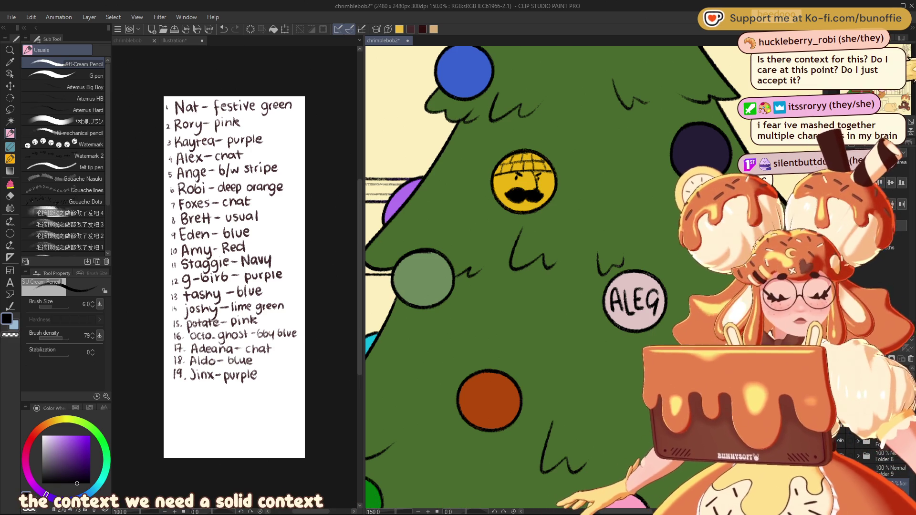
Write NAT in pencil on the bright green ornament at the tree's right edge
mouse_move(524, 191)
left_mouse_down()
mouse_move(410, 241)
mouse_move(431, 353)
mouse_move(449, 374)
mouse_move(406, 453)
left_mouse_up()
mouse_move(477, 382)
left_mouse_down()
mouse_move(539, 426)
mouse_move(559, 349)
mouse_move(550, 264)
mouse_move(572, 72)
left_mouse_up()
mouse_move(525, 238)
left_mouse_down()
mouse_move(474, 180)
mouse_move(486, 184)
mouse_move(533, 139)
mouse_move(500, 191)
mouse_move(584, 238)
left_mouse_up()
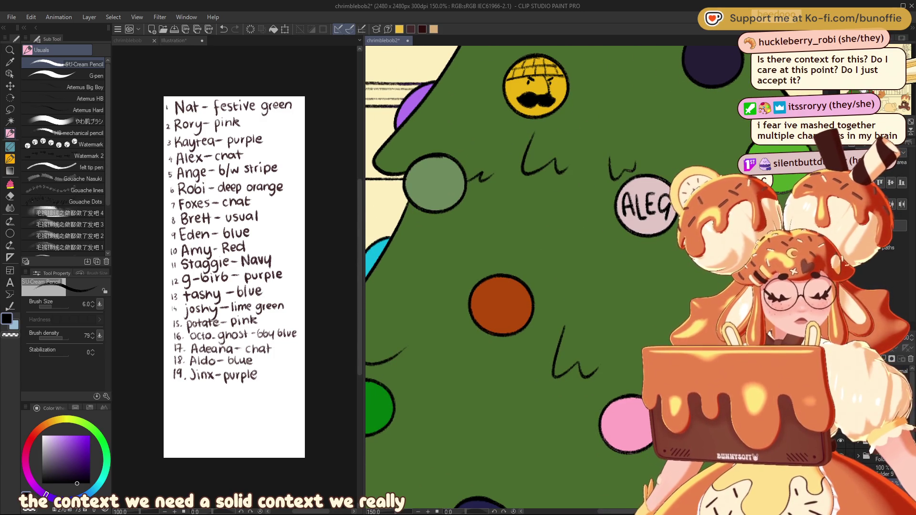
mouse_move(477, 298)
left_mouse_down()
mouse_move(532, 286)
mouse_move(539, 305)
mouse_move(551, 286)
mouse_move(553, 307)
left_mouse_up()
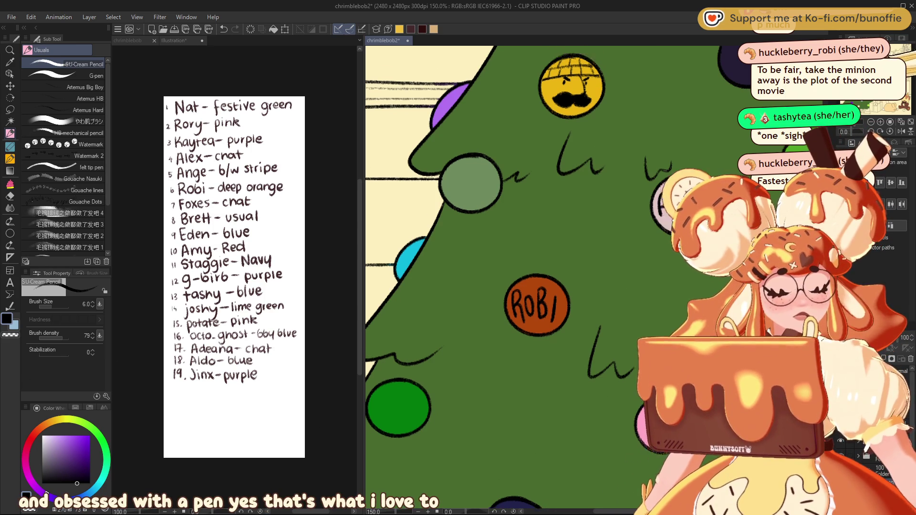
scroll(553, 285, "up", 5)
scroll(552, 285, "down", 7)
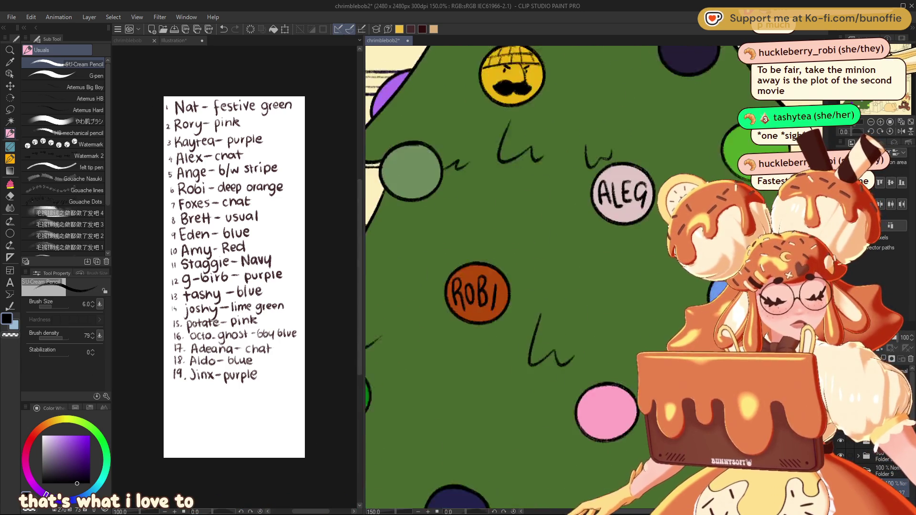
scroll(552, 285, "up", 5)
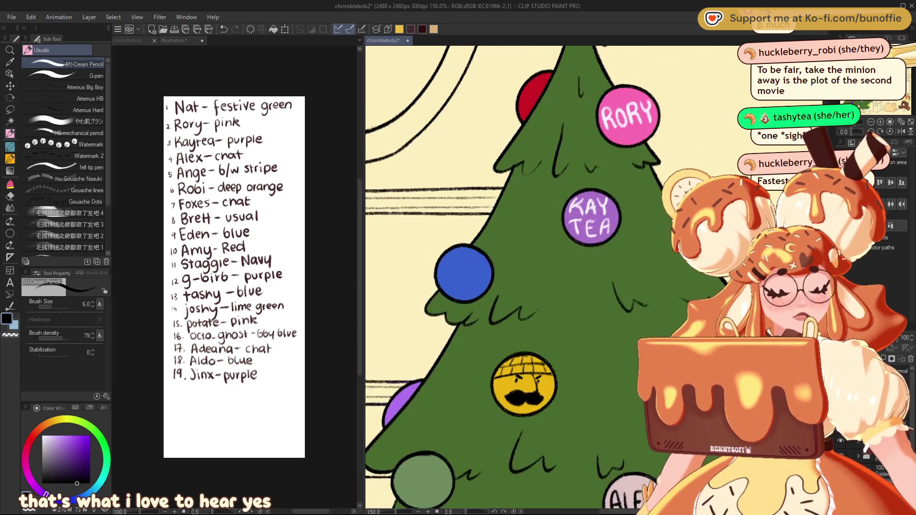
scroll(552, 286, "down", 5)
scroll(553, 285, "down", 5)
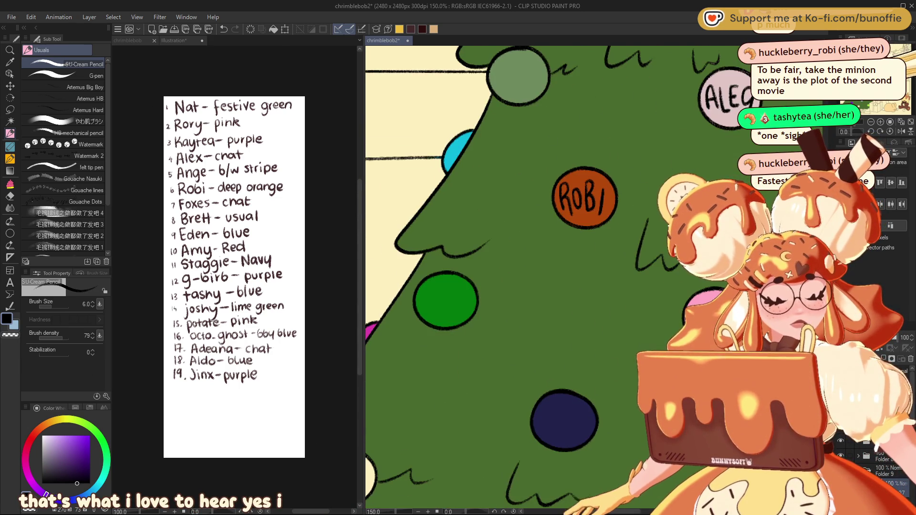
scroll(553, 285, "up", 5)
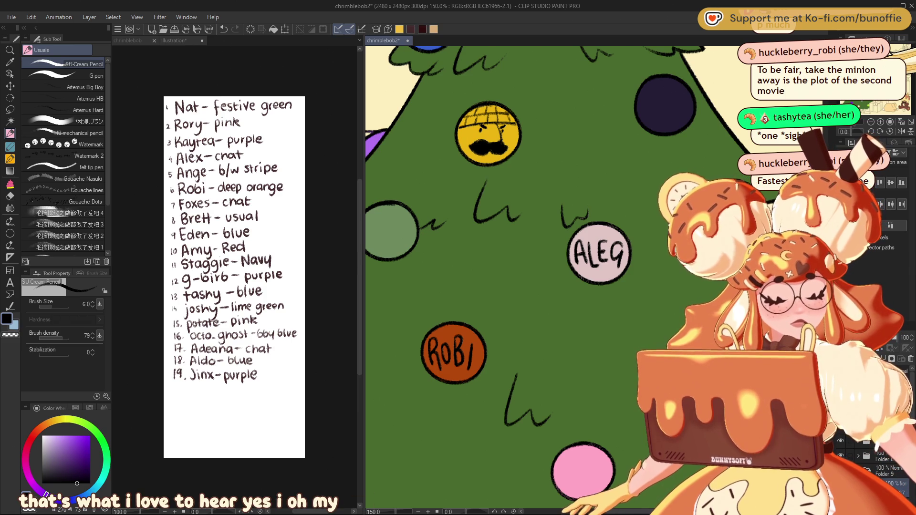
scroll(552, 285, "right", 5)
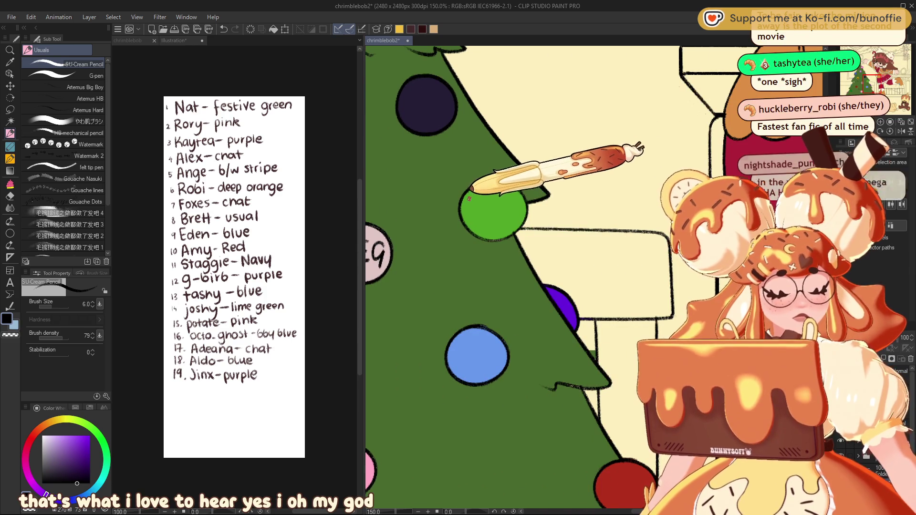
mouse_move(473, 223)
left_mouse_down()
mouse_move(484, 197)
mouse_move(491, 220)
left_mouse_up()
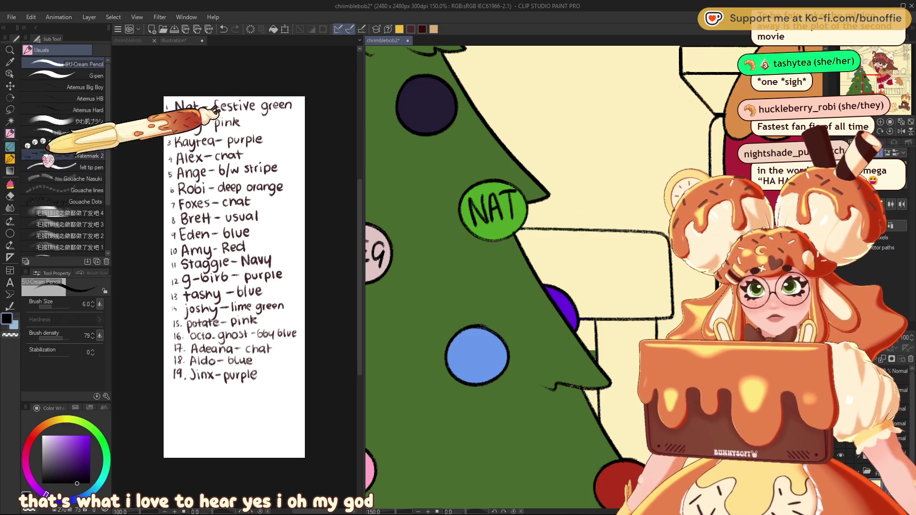
Lasso the NAT bauble, run a Free Transform on it, then clear the selection
left_click(10, 110)
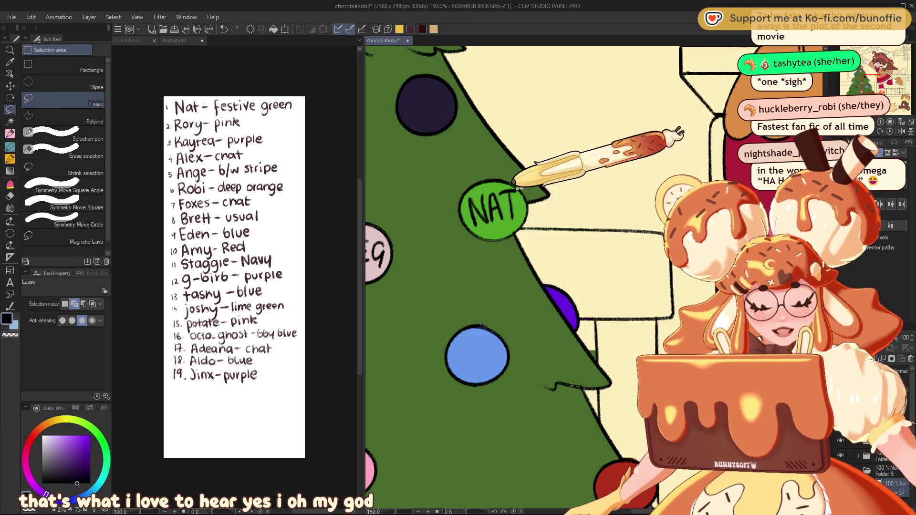
mouse_move(522, 187)
left_mouse_down()
mouse_move(494, 245)
mouse_move(524, 229)
left_mouse_up()
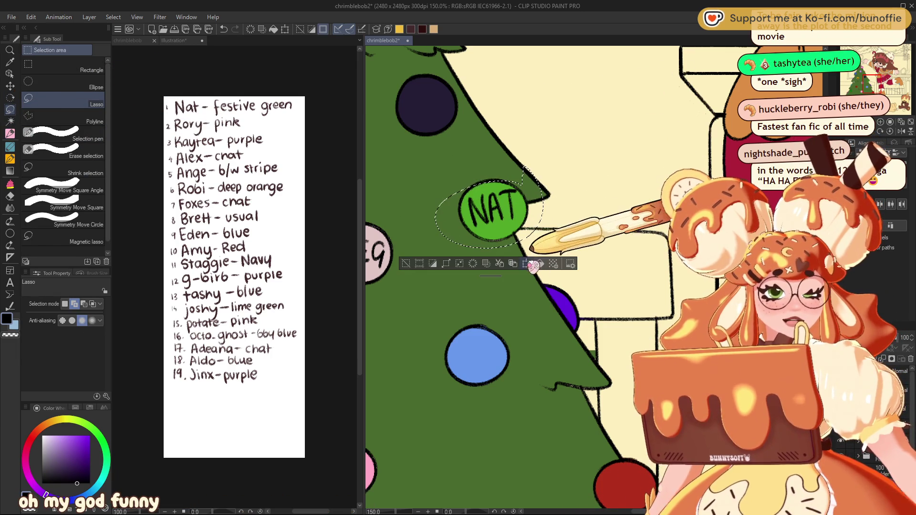
key("ctrl+t")
key("Return")
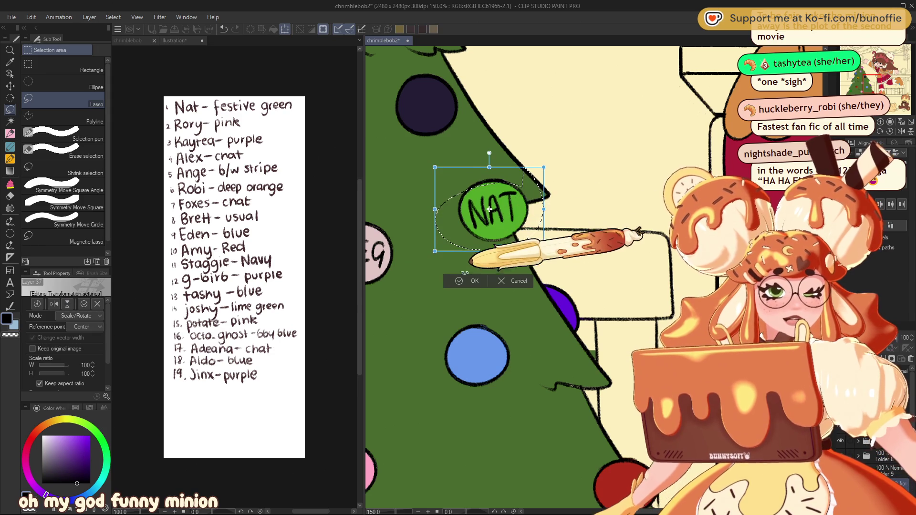
left_click(406, 266)
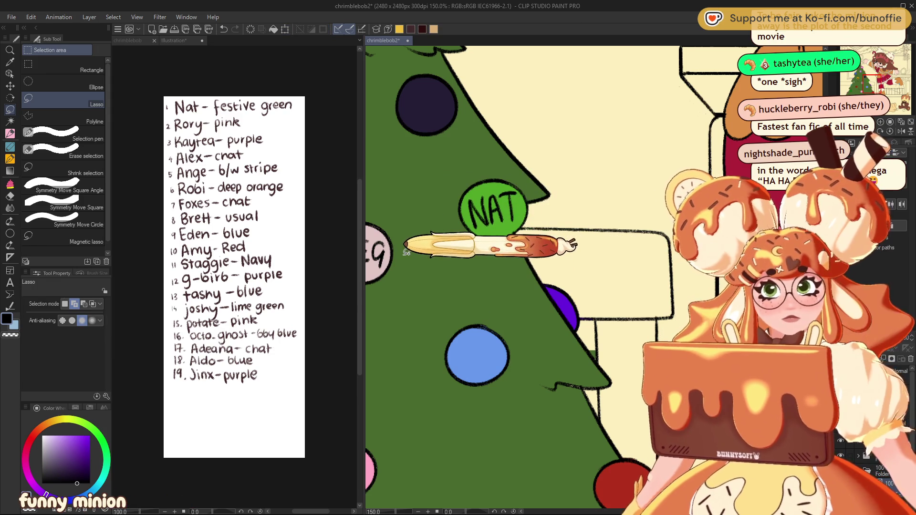
Letter OCTO on the light-blue bauble, undoing and redoing the final O
left_click(10, 134)
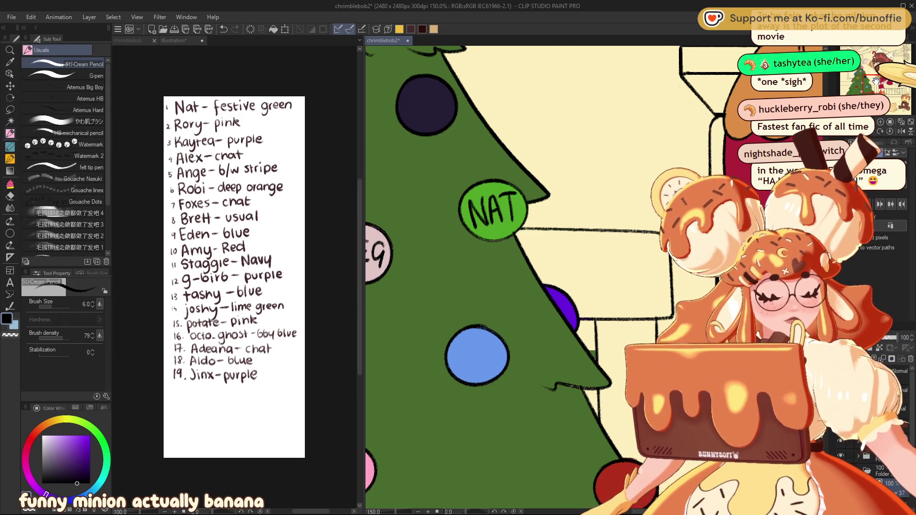
mouse_move(866, 82)
left_mouse_down()
mouse_move(862, 74)
mouse_move(875, 91)
left_mouse_up()
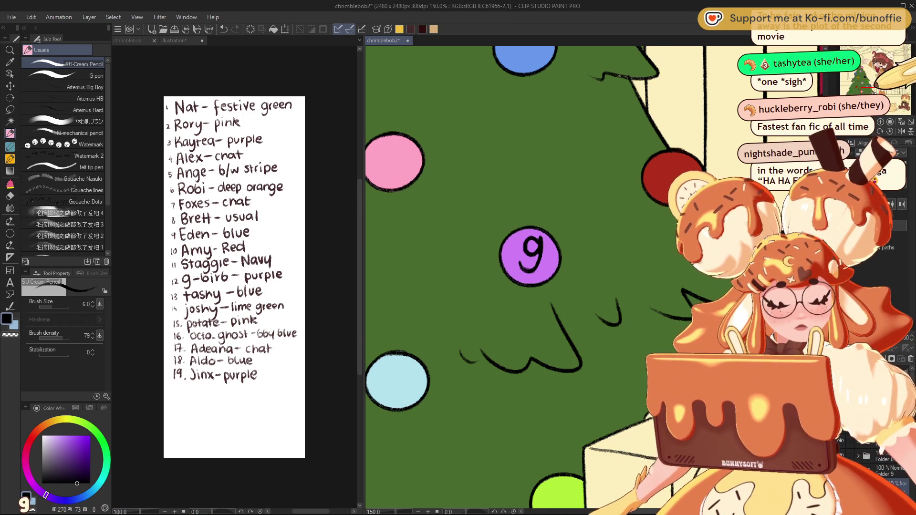
mouse_move(521, 176)
left_mouse_down()
mouse_move(723, 116)
mouse_move(736, 139)
left_mouse_up()
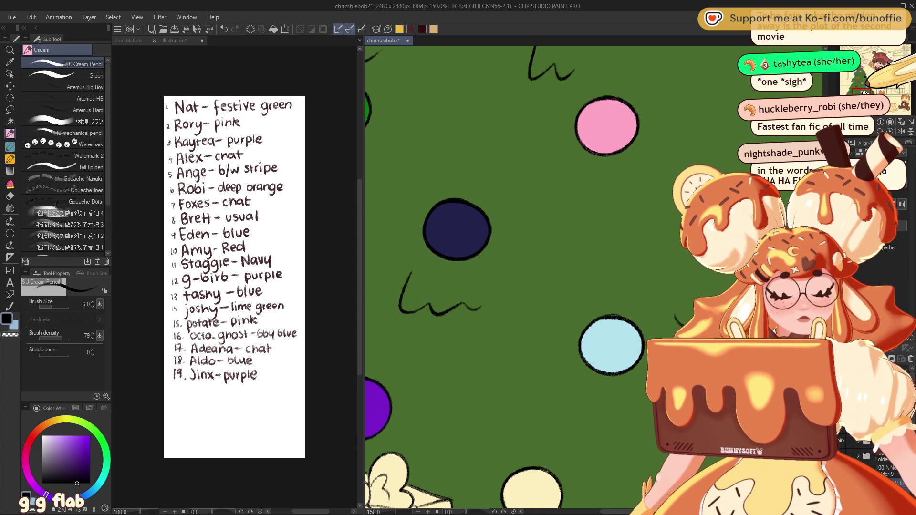
left_click_drag(595, 328, 499, 235)
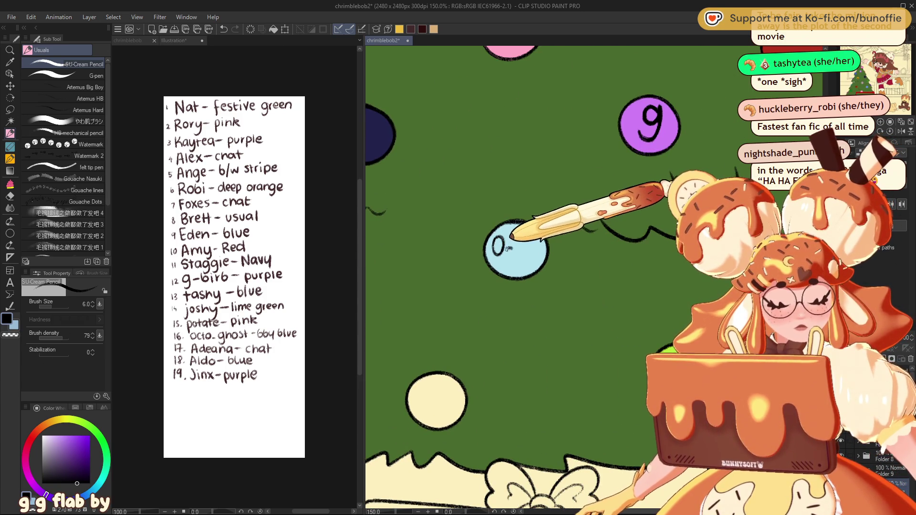
mouse_move(516, 238)
left_mouse_down()
mouse_move(531, 237)
mouse_move(523, 260)
mouse_move(537, 240)
left_mouse_up()
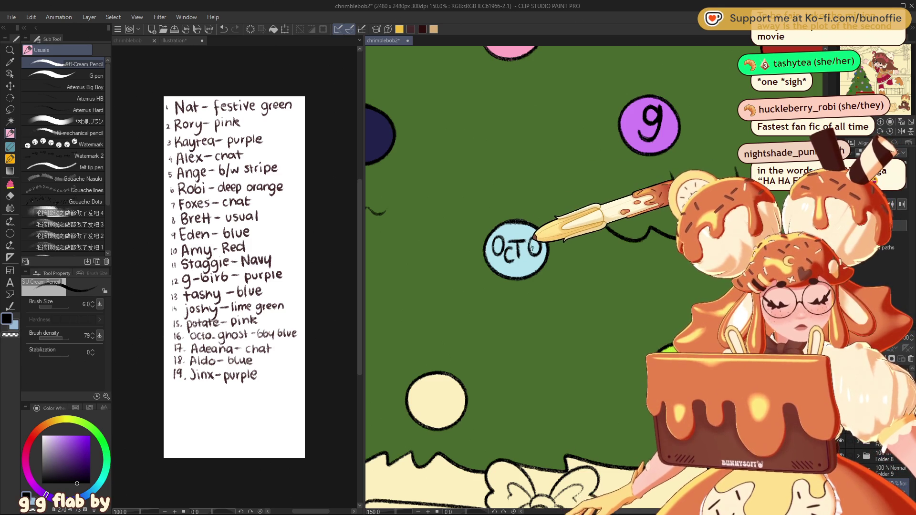
key("ctrl+z")
key("ctrl+y")
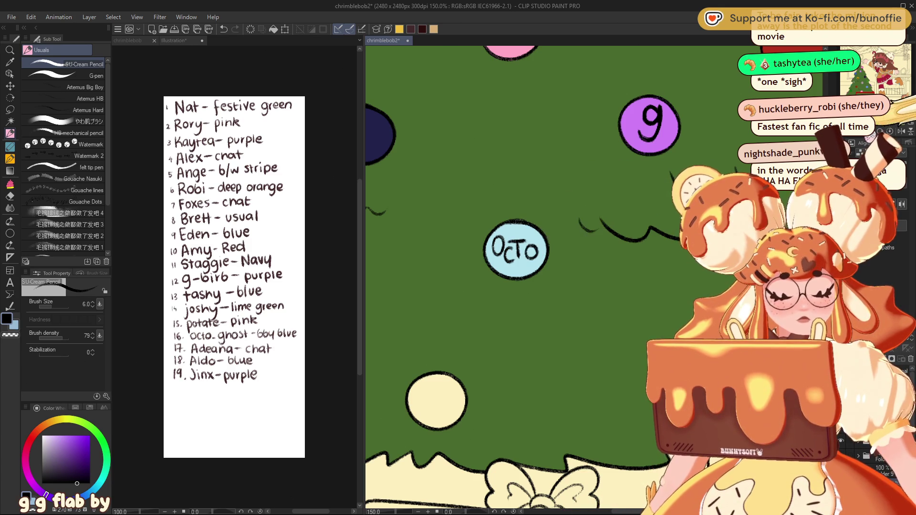
scroll(593, 278, "down", 5)
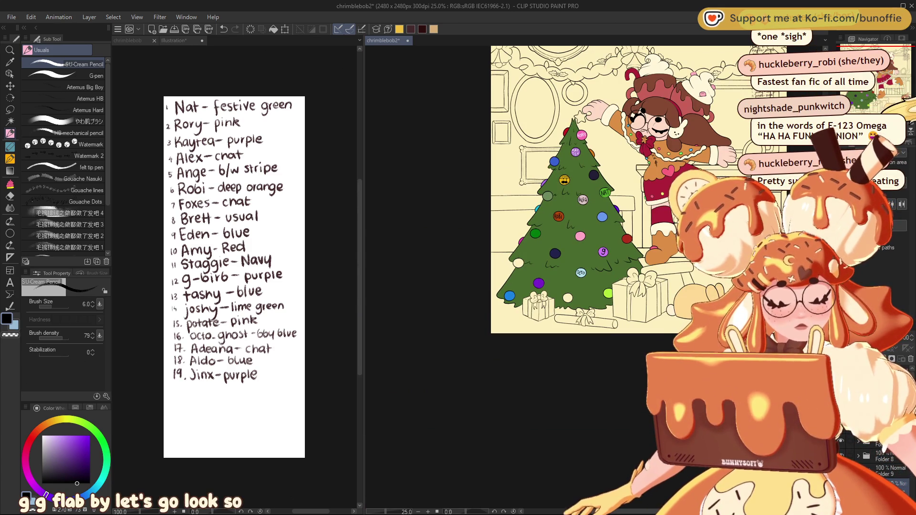
Zoom in on the dark navy bauble and choose white as the drawing colour
scroll(594, 278, "up", 1)
left_click_drag(567, 194, 528, 328)
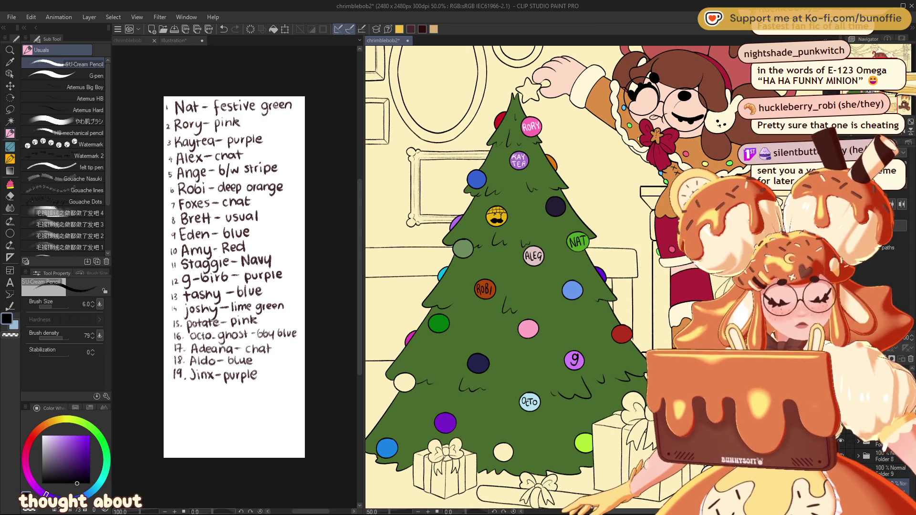
key("ctrl+plus")
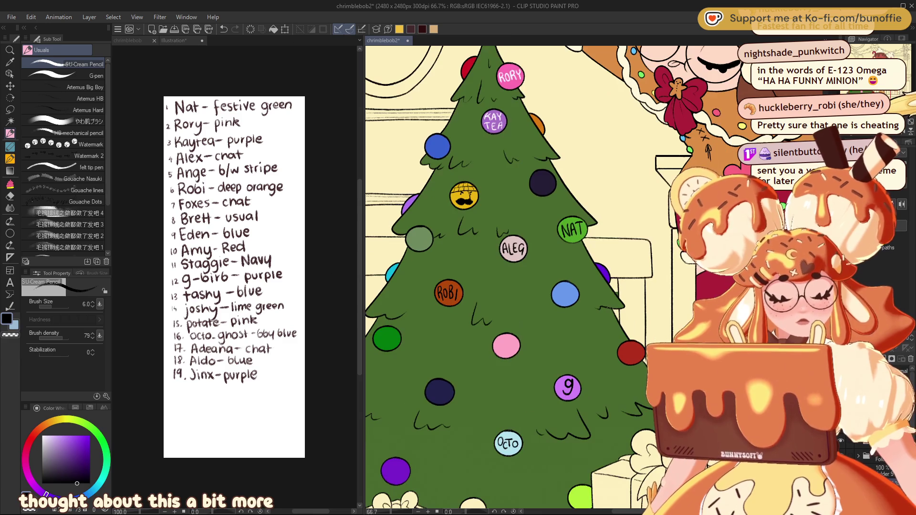
left_click_drag(505, 277, 563, 345)
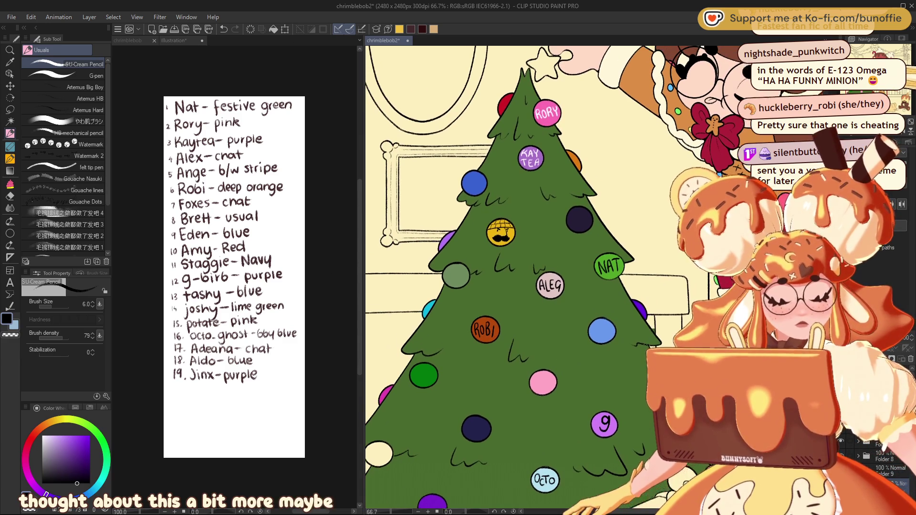
left_click_drag(506, 276, 510, 240)
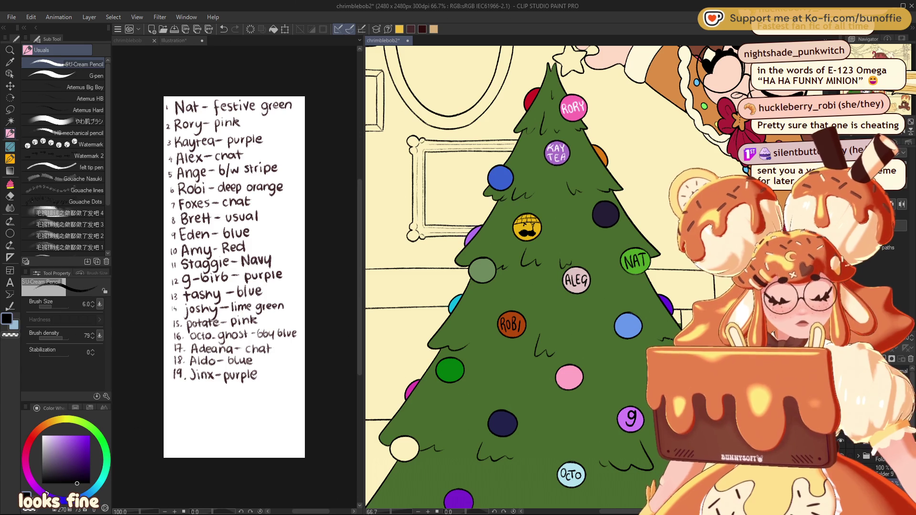
scroll(524, 286, "up", 3)
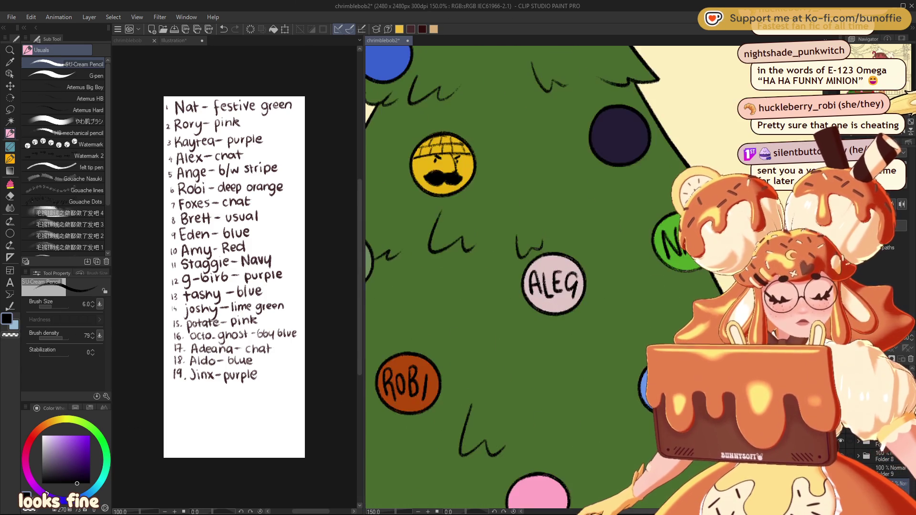
left_click_drag(477, 382, 596, 143)
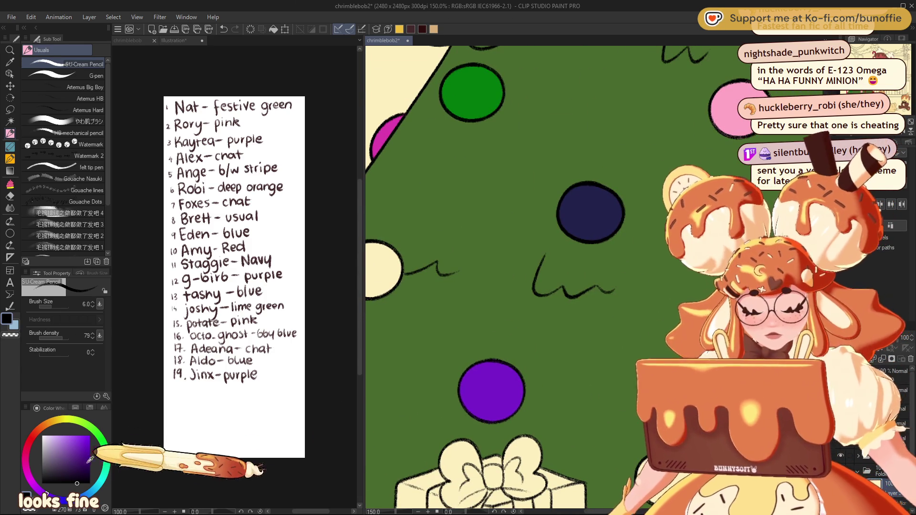
left_click(42, 436)
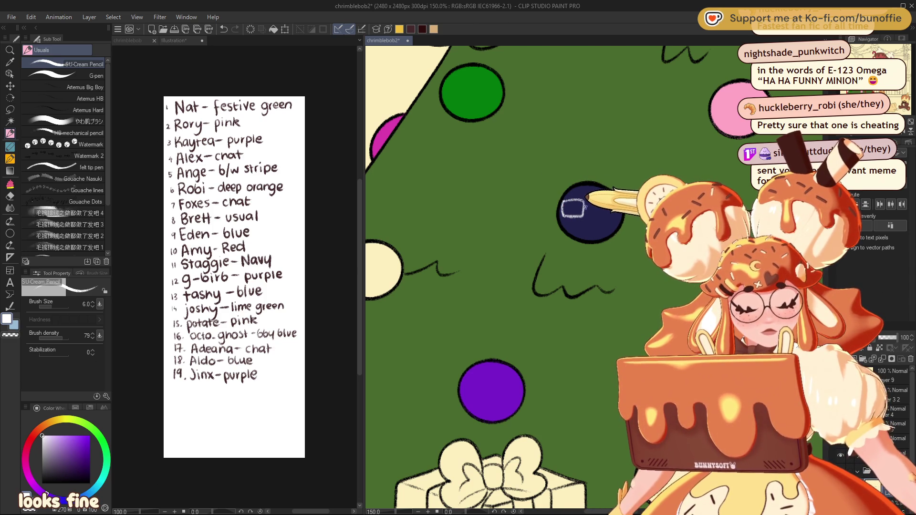
Undo the glasses doodle on the navy bauble and write STAGG there in white
left_click_drag(610, 217, 603, 202)
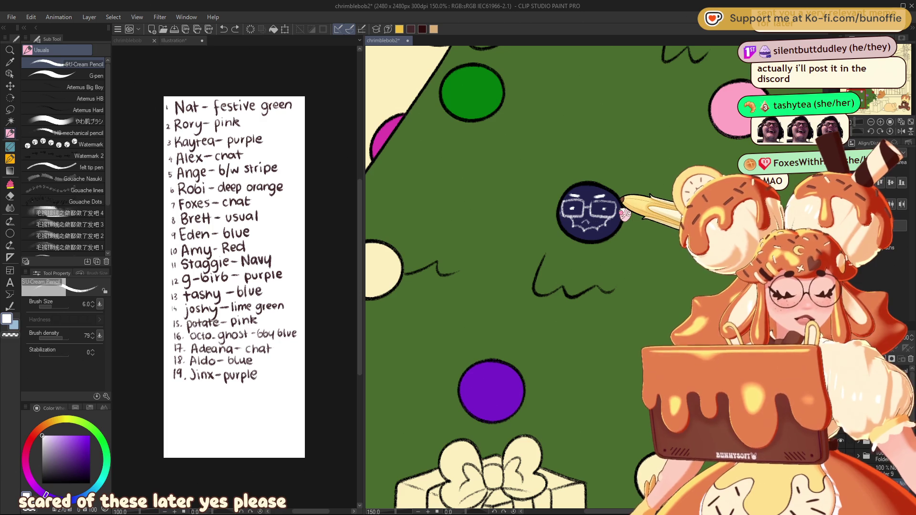
key("ctrl+z")
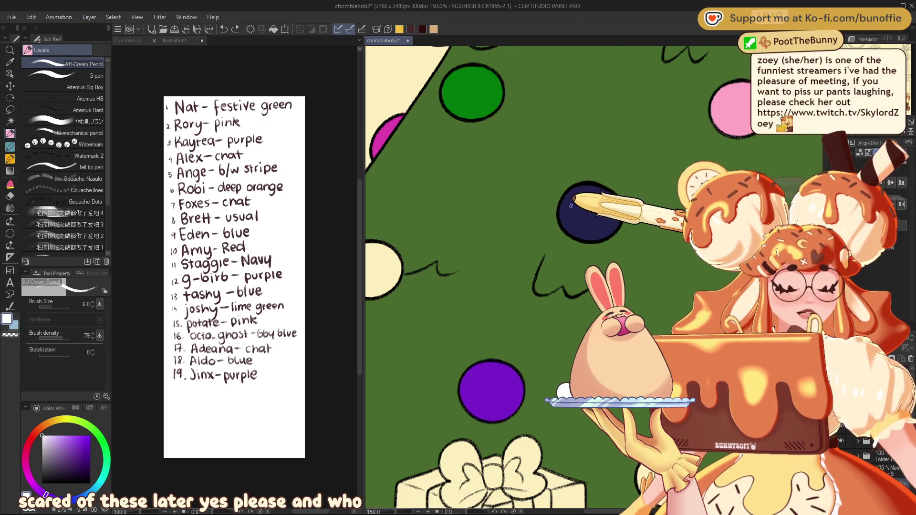
left_click_drag(571, 199, 563, 215)
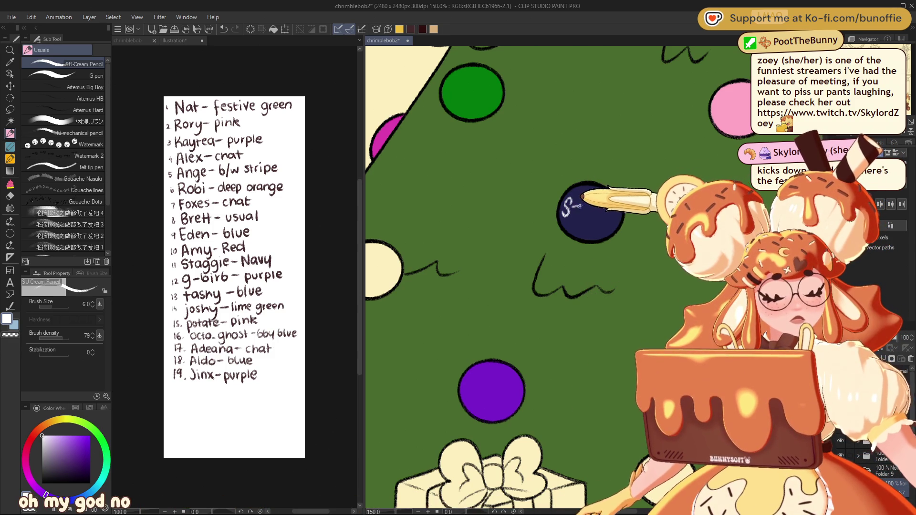
mouse_move(574, 203)
left_mouse_down()
mouse_move(575, 220)
mouse_move(581, 200)
mouse_move(591, 210)
left_mouse_up()
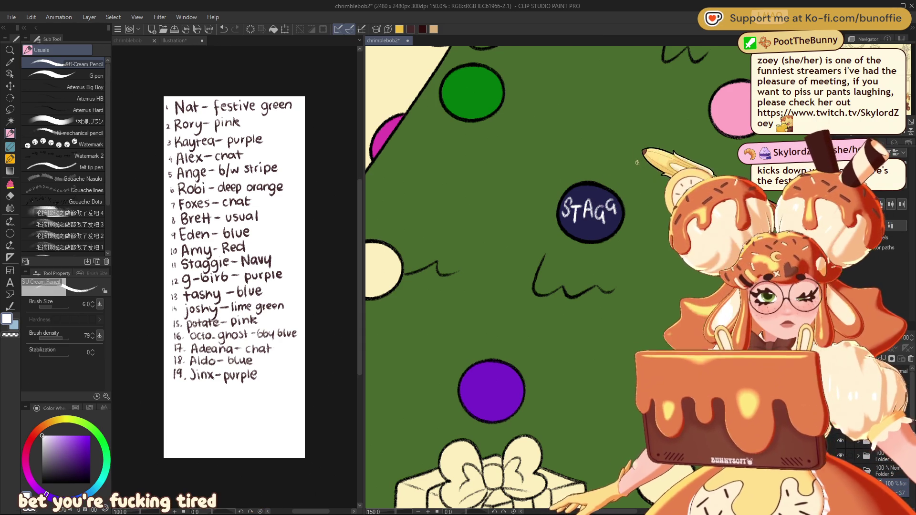
key("ctrl+z")
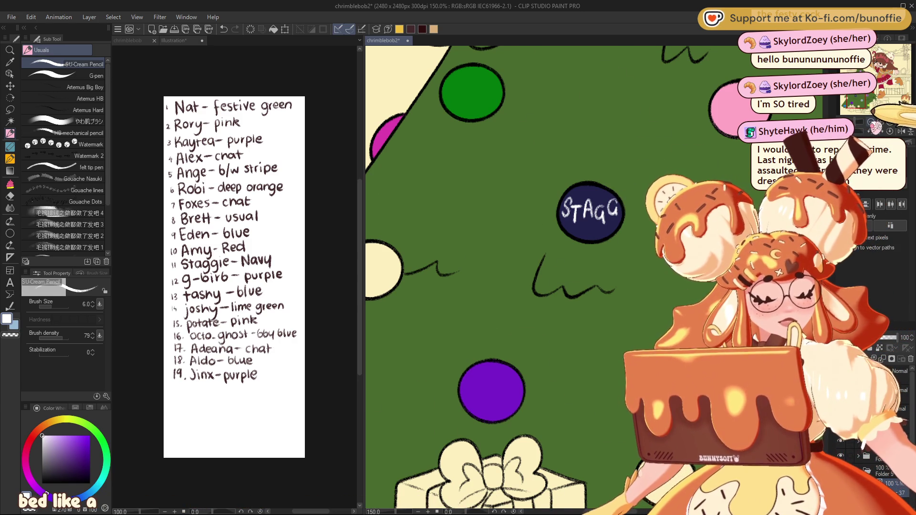
key("ctrl+minus")
key("ctrl+minus")
key("ctrl+minus")
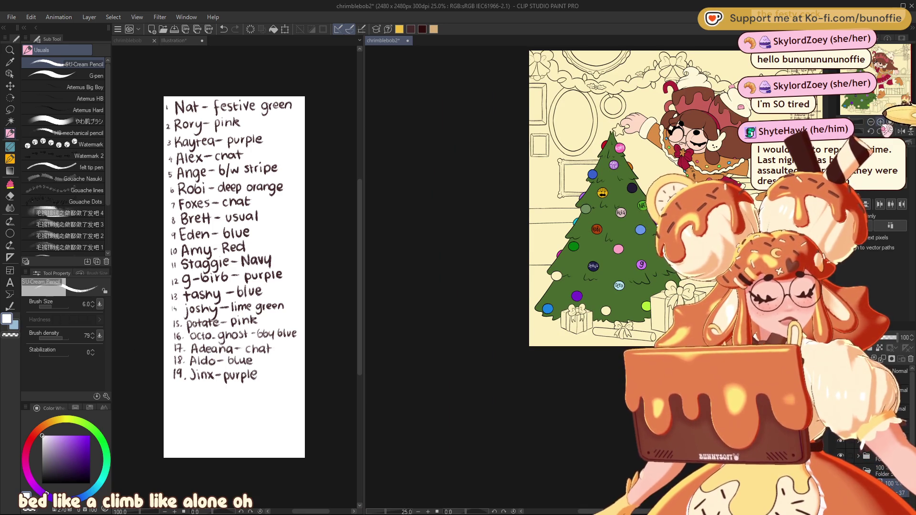
Zoom in on the lower baubles by the gift box and pick a dark lettering colour
key("ctrl+plus")
key("ctrl+plus")
key("ctrl+plus")
mouse_move(908, 79)
left_mouse_down()
mouse_move(876, 72)
mouse_move(883, 79)
left_mouse_up()
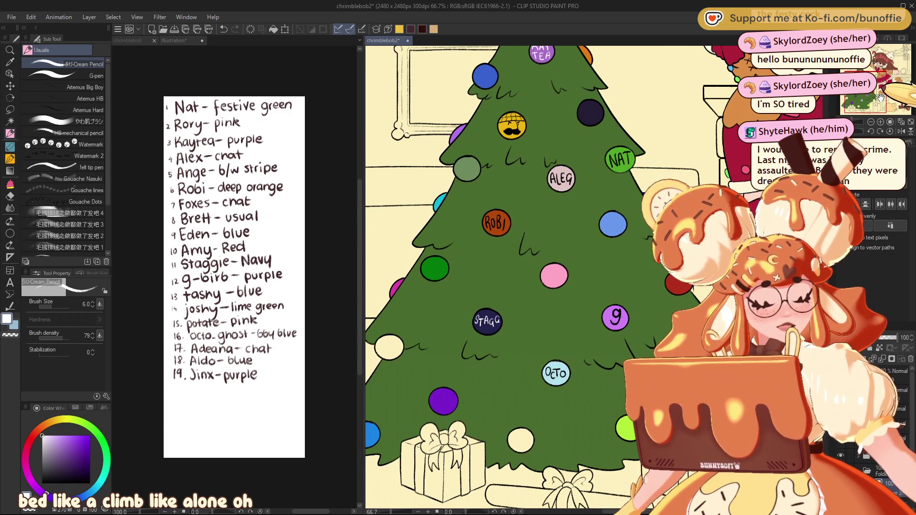
mouse_move(880, 98)
left_mouse_down()
mouse_move(904, 79)
mouse_move(856, 78)
mouse_move(899, 76)
left_mouse_up()
scroll(877, 93, "up", 2)
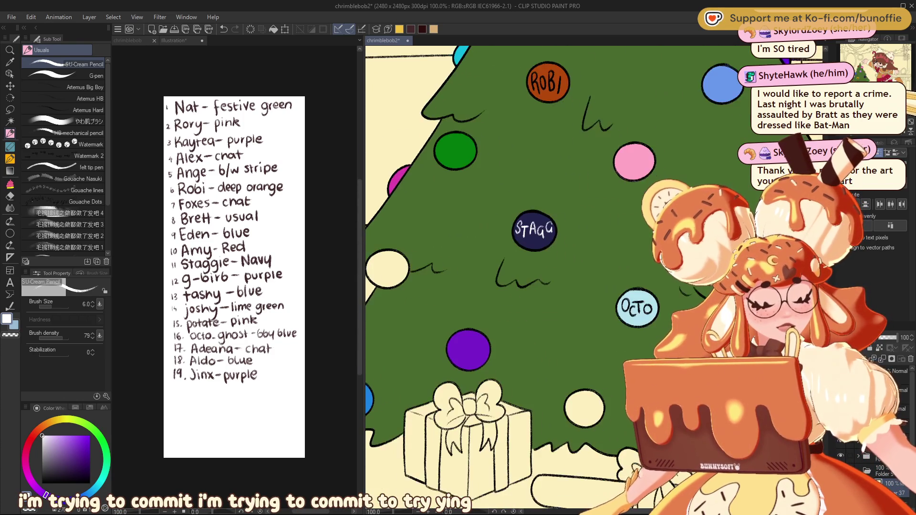
left_click_drag(899, 77, 893, 85)
key("ctrl+plus")
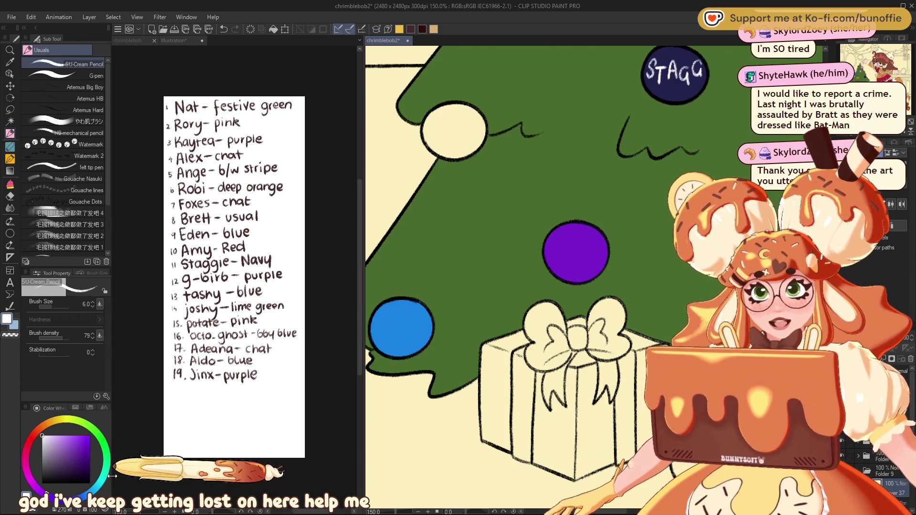
left_click(80, 477)
left_click_drag(80, 477, 78, 483)
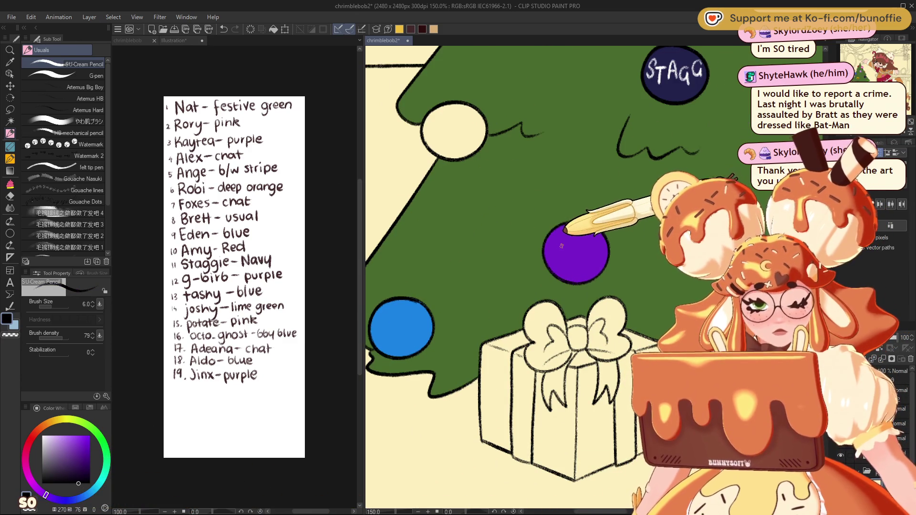
Write JINX on the purple bauble
left_click_drag(553, 244, 549, 258)
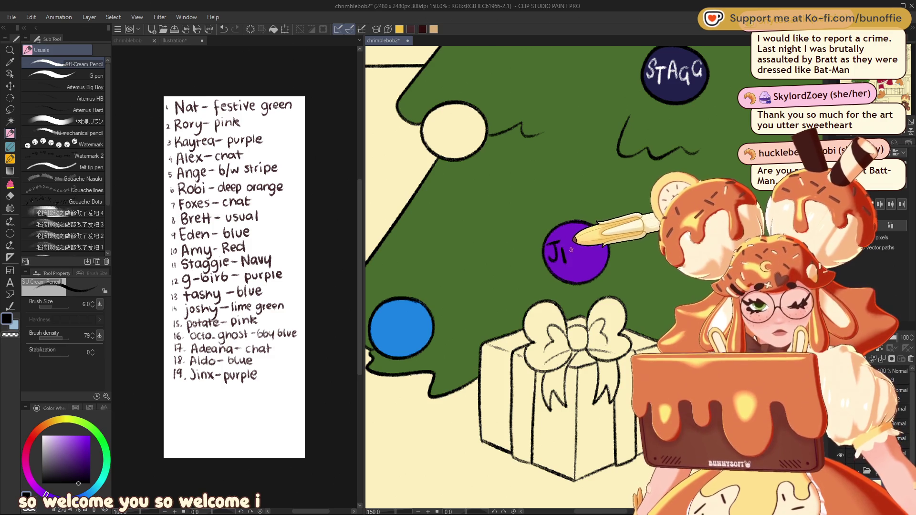
left_click_drag(596, 238, 590, 253)
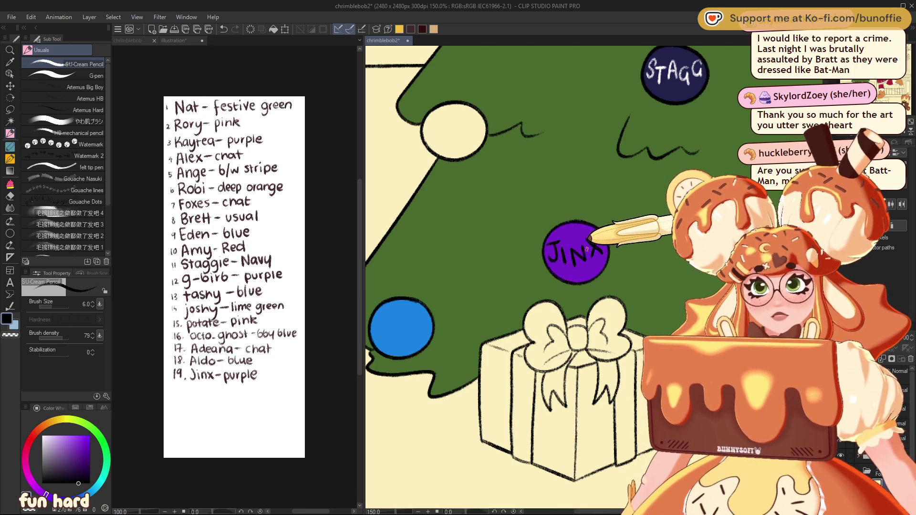
mouse_move(587, 248)
left_mouse_down()
mouse_move(444, 356)
mouse_move(575, 379)
left_mouse_up()
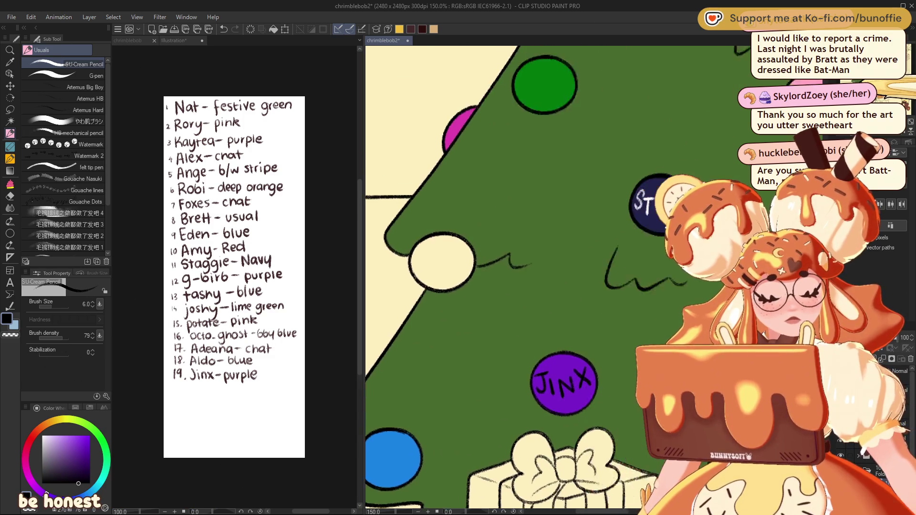
left_click_drag(477, 144, 376, 471)
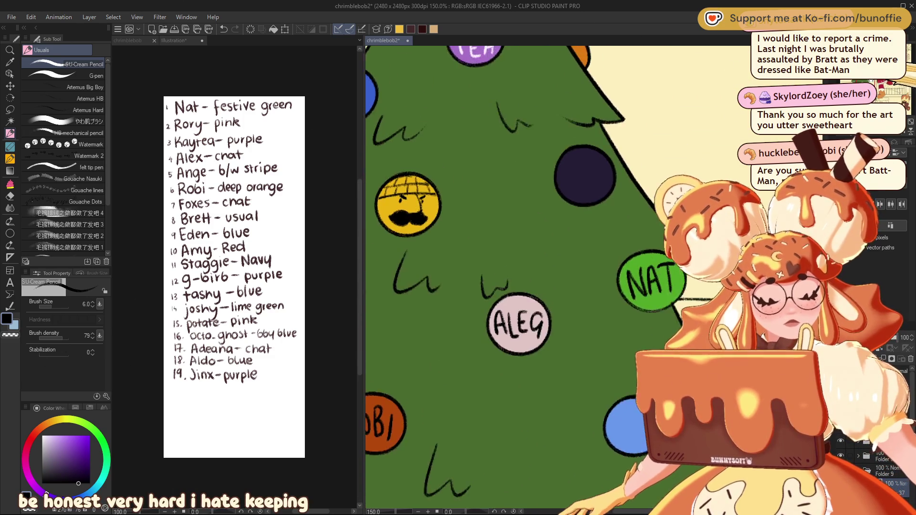
Paint light pink diagonal stripes on the navy bauble with a larger brush, then mirror-check the canvas
left_click_drag(477, 239, 465, 321)
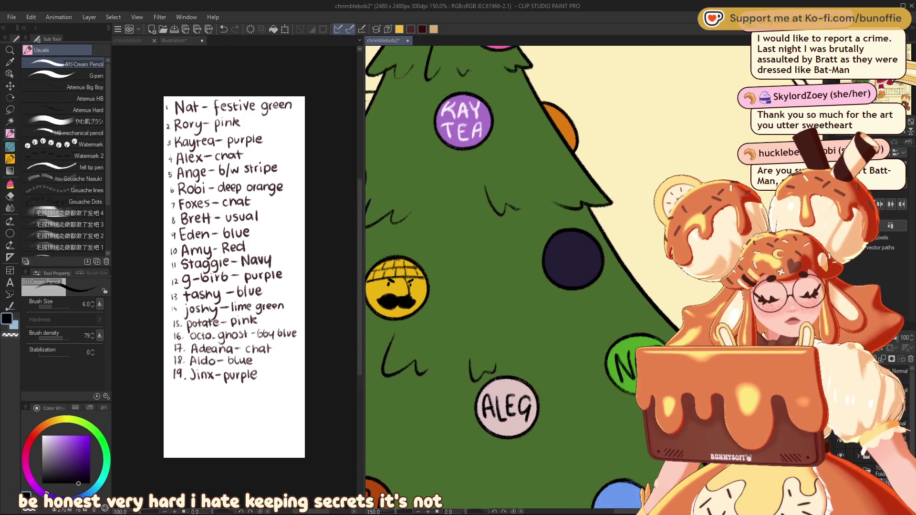
left_click_drag(477, 239, 465, 228)
left_click(46, 435)
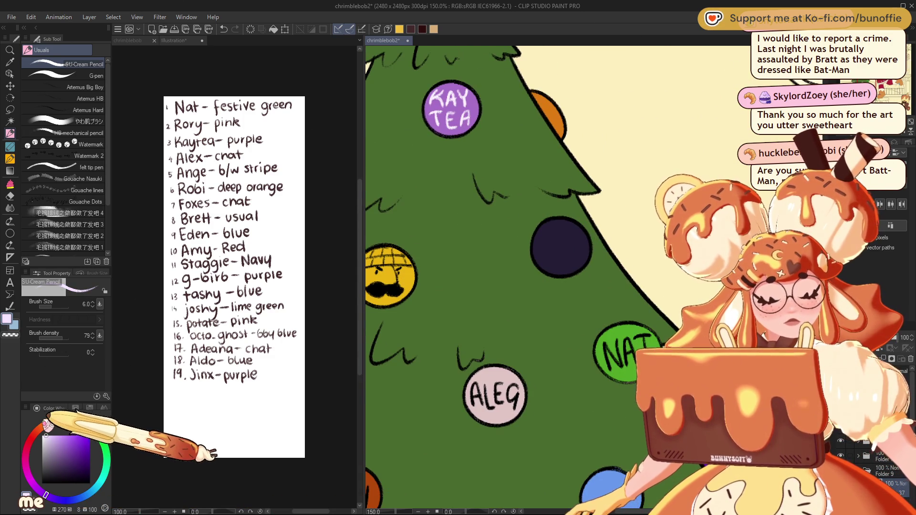
left_click_drag(567, 222, 545, 250)
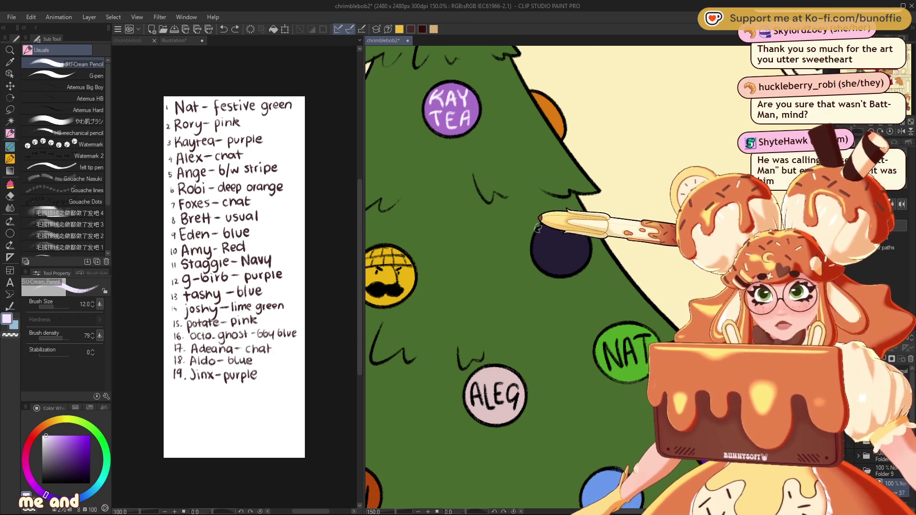
key("bracketright")
key("bracketright")
key("bracketright")
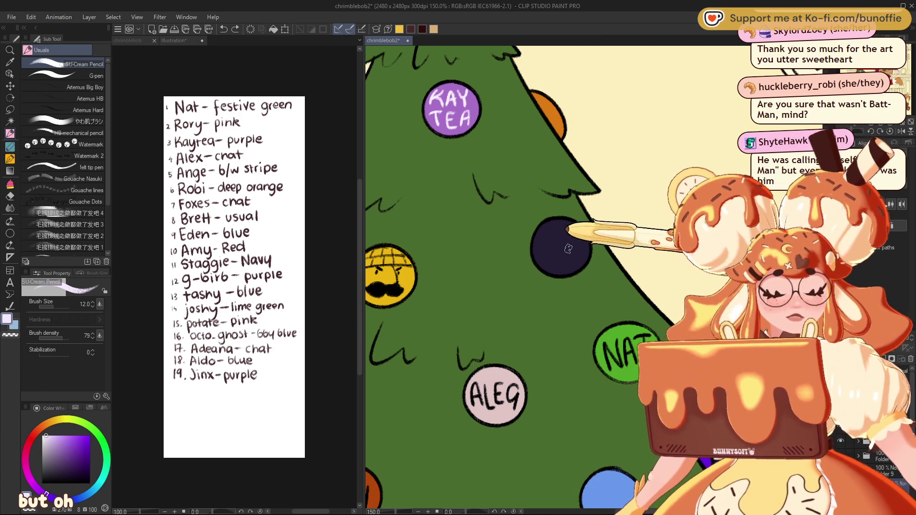
left_click_drag(570, 223, 539, 264)
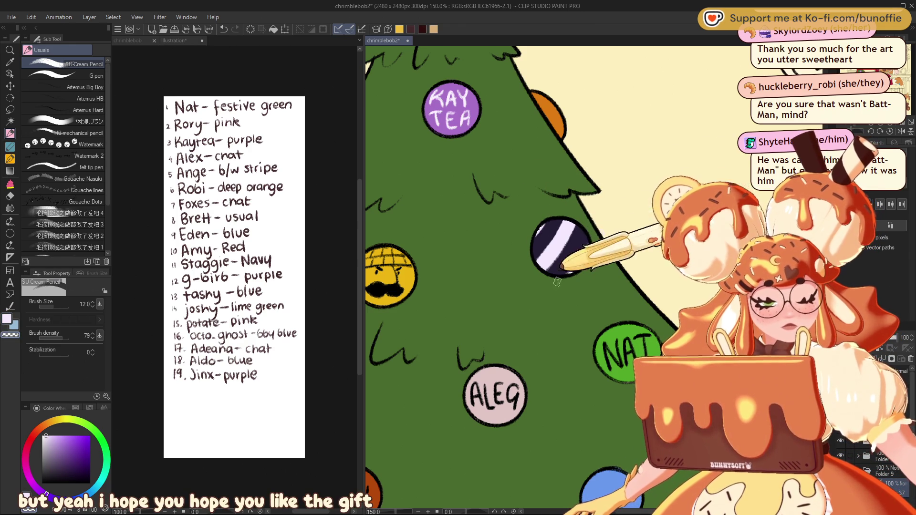
left_click_drag(546, 270, 575, 223)
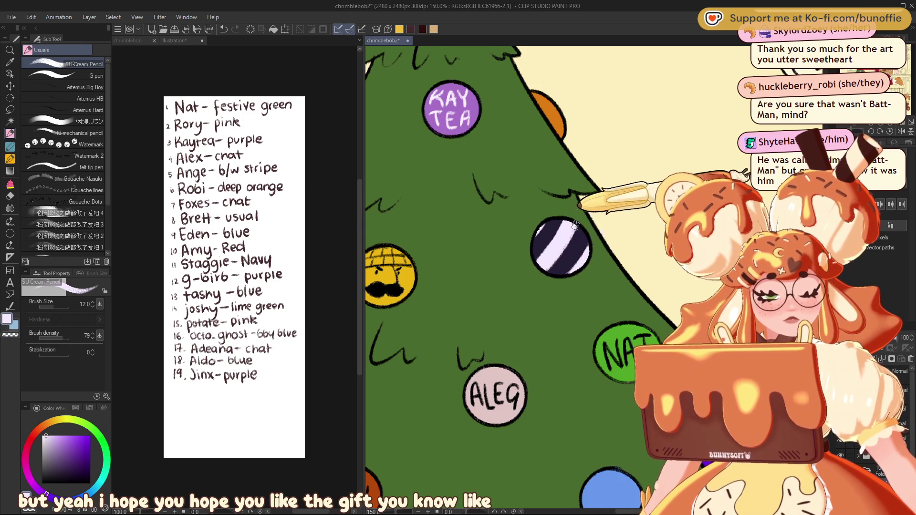
key("ctrl+z")
key("h")
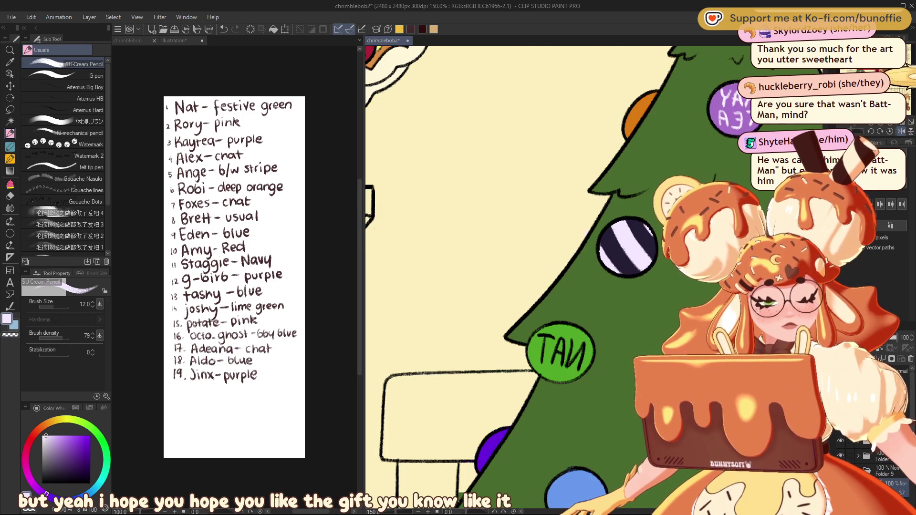
left_click_drag(548, 287, 453, 275)
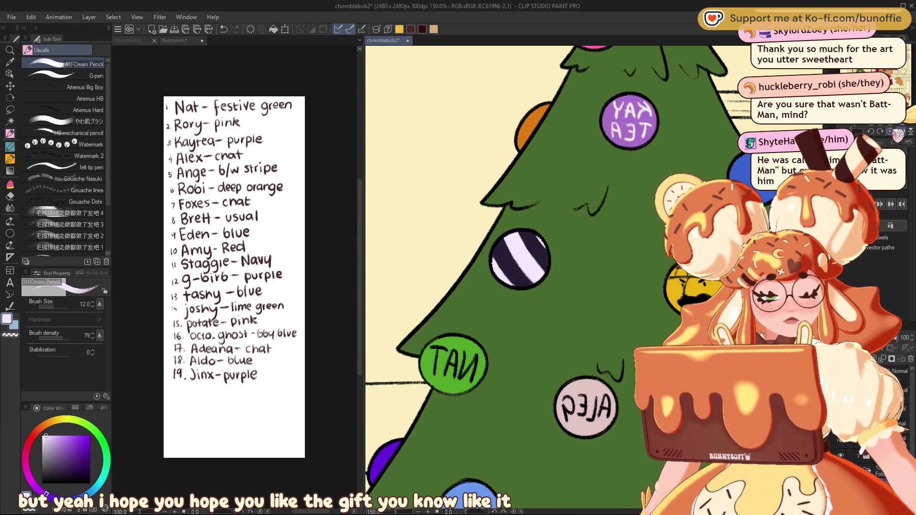
key("h")
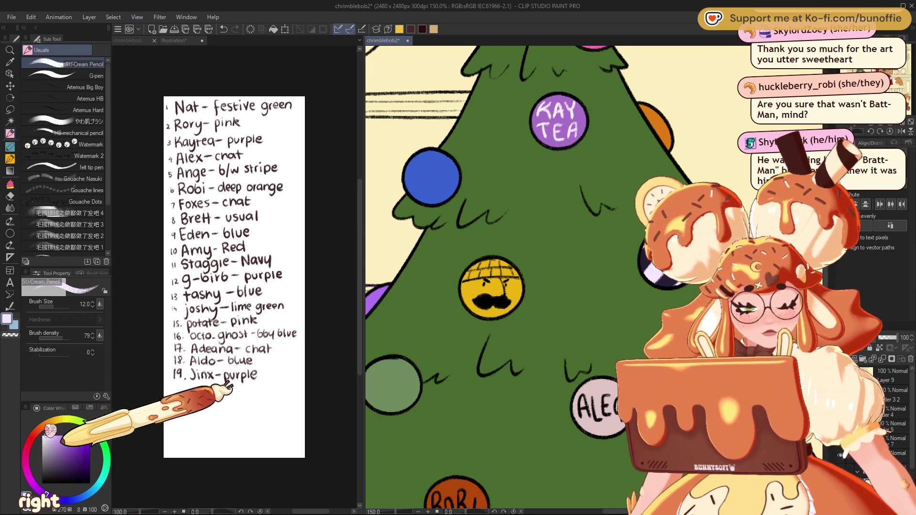
Switch to orange with a halved brush size and locate the striped bauble
left_click(46, 423)
left_click(81, 439)
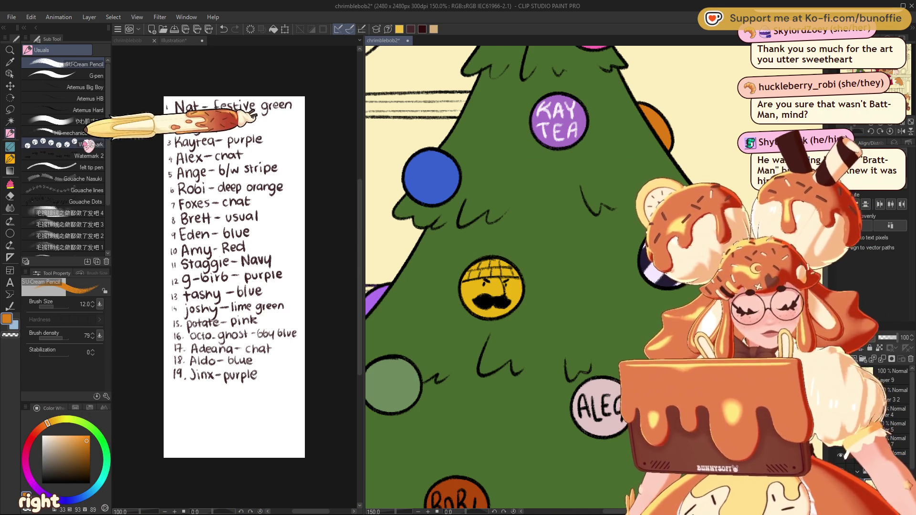
key("bracketleft")
key("bracketleft")
key("bracketleft")
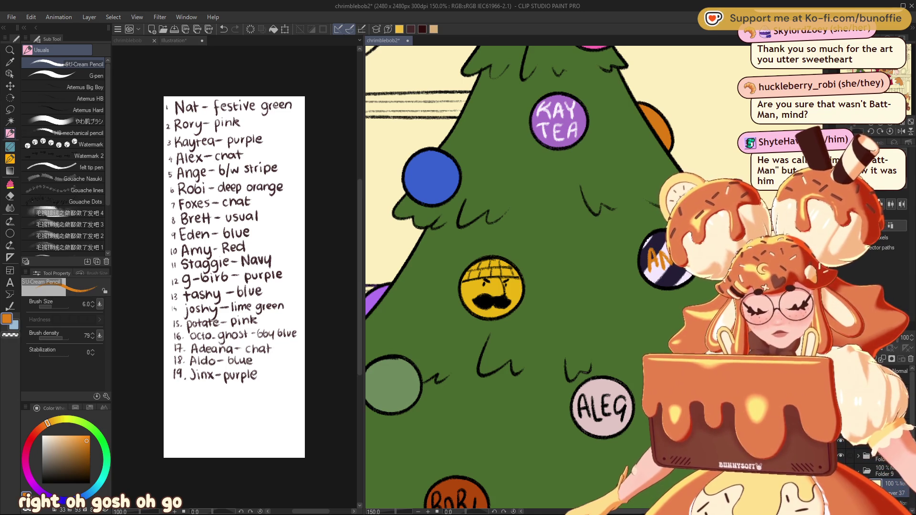
mouse_move(654, 252)
left_mouse_down()
mouse_move(476, 209)
mouse_move(497, 199)
mouse_move(501, 215)
mouse_move(514, 206)
left_mouse_up()
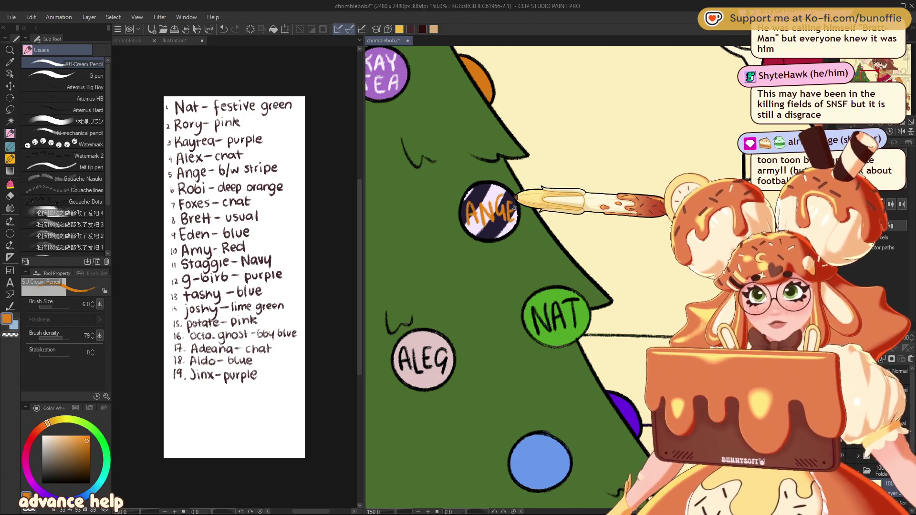
key("ctrl+minus")
key("ctrl+minus")
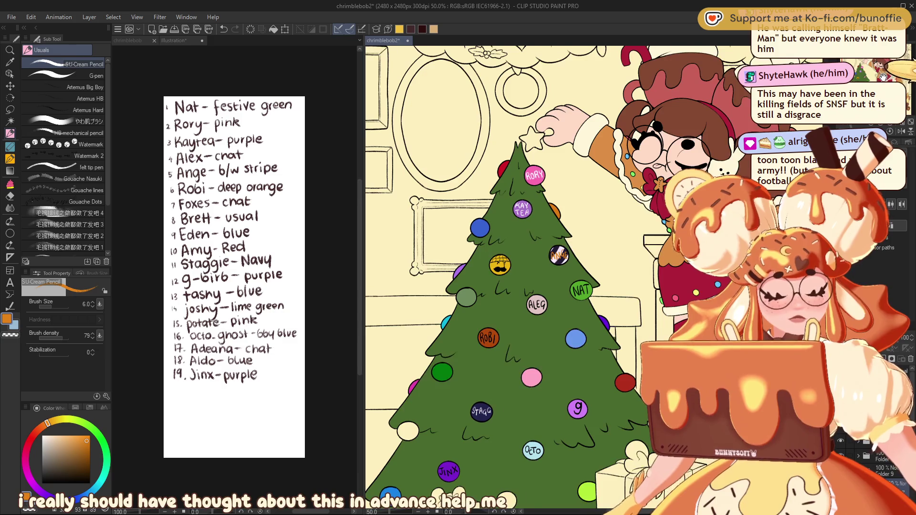
key("ctrl+minus")
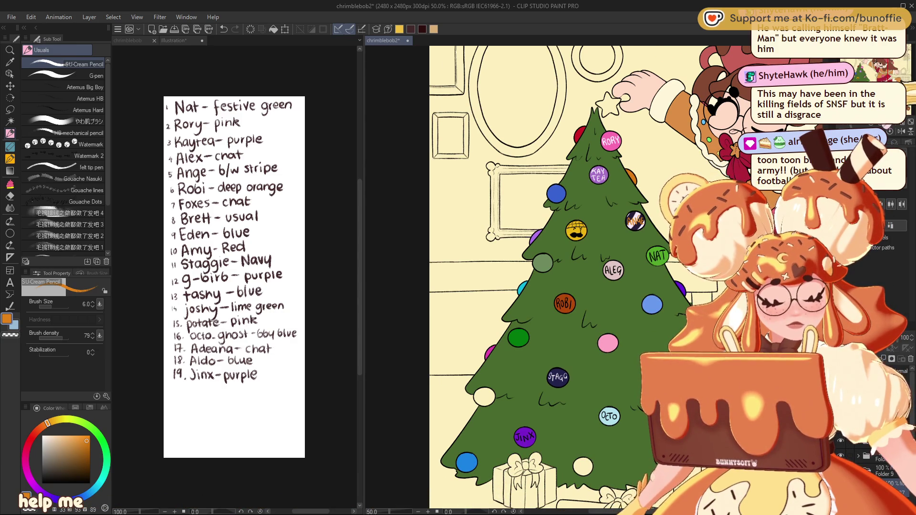
scroll(739, 230, "up", 1)
scroll(739, 231, "up", 2)
scroll(739, 230, "up", 1)
left_click_drag(525, 286, 732, 352)
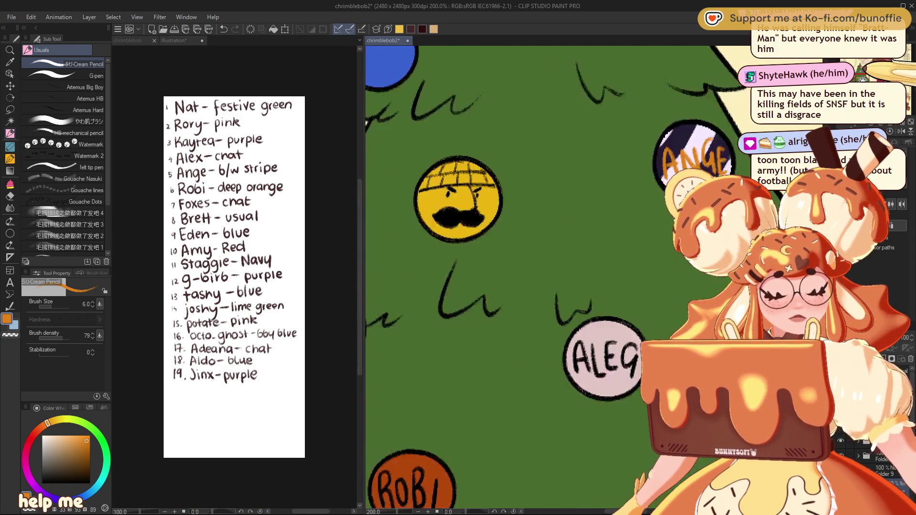
Redo the orange 'Ange' lettering on the striped bauble and zoom out to check
key("ctrl+z")
key("ctrl+z")
key("ctrl+z")
key("ctrl+z")
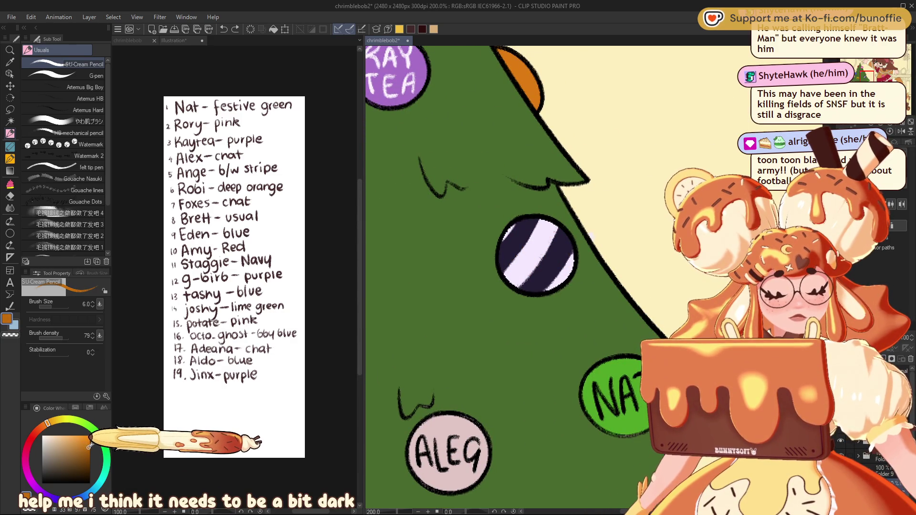
left_click_drag(506, 262, 515, 262)
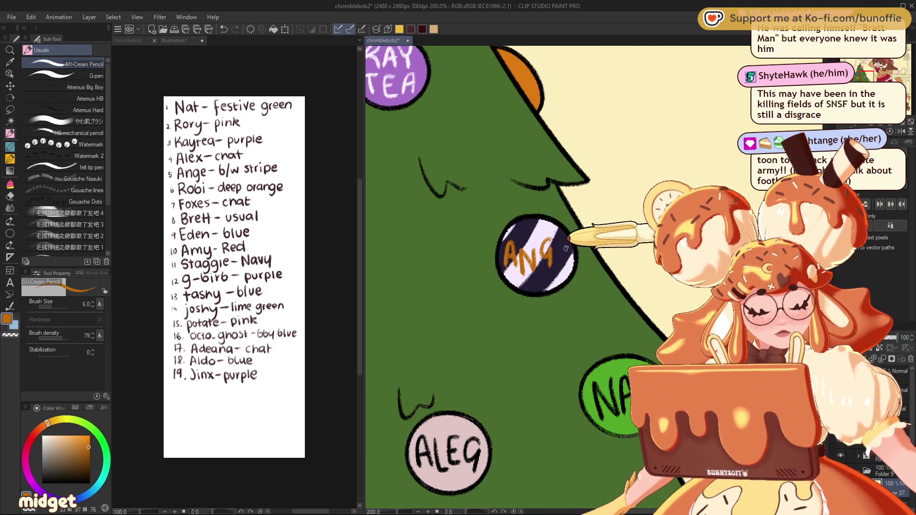
scroll(524, 262, "down", 2)
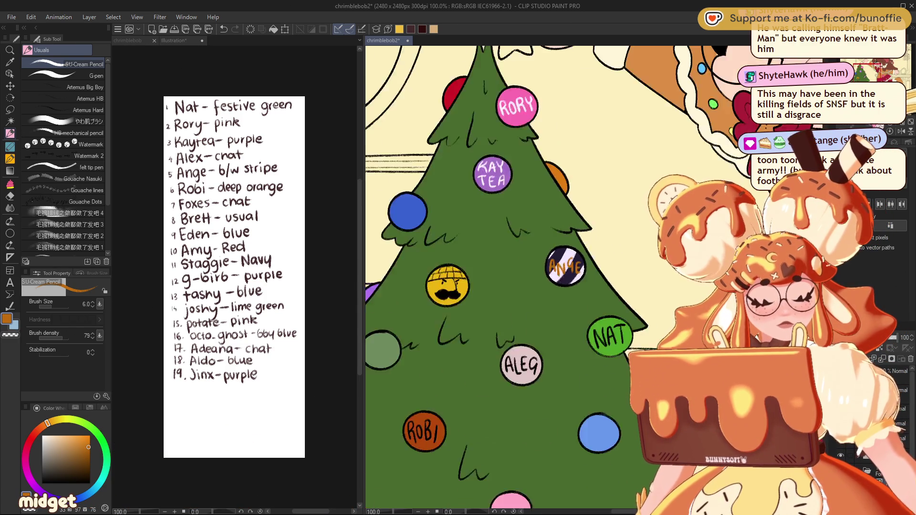
scroll(524, 262, "down", 2)
scroll(524, 262, "down", 1)
scroll(525, 263, "down", 1)
scroll(652, 256, "up", 1)
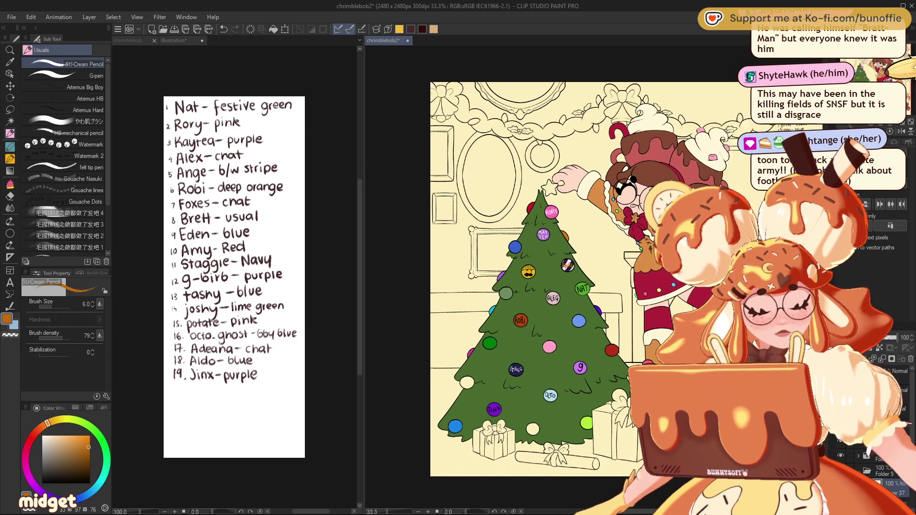
scroll(651, 256, "up", 1)
scroll(651, 256, "up", 2)
scroll(652, 256, "up", 1)
left_click_drag(875, 74, 866, 78)
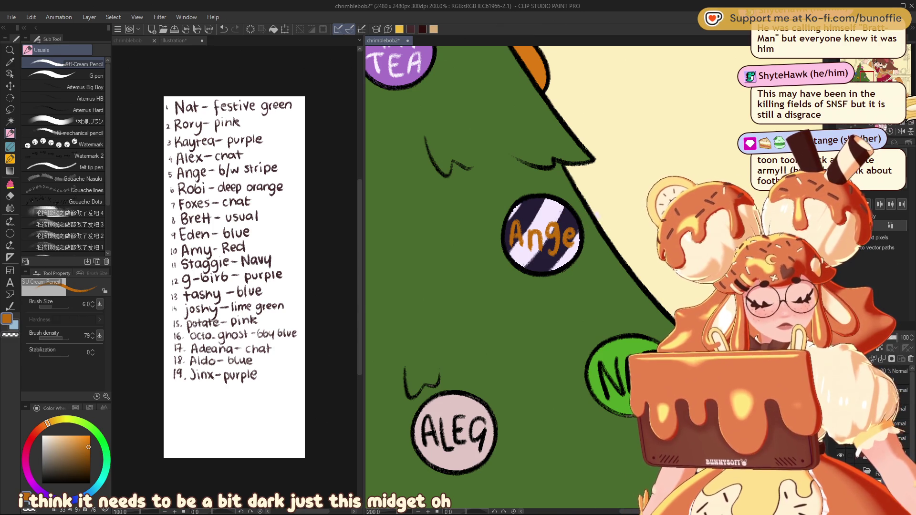
key("ctrl+minus")
key("ctrl+minus")
key("ctrl+minus")
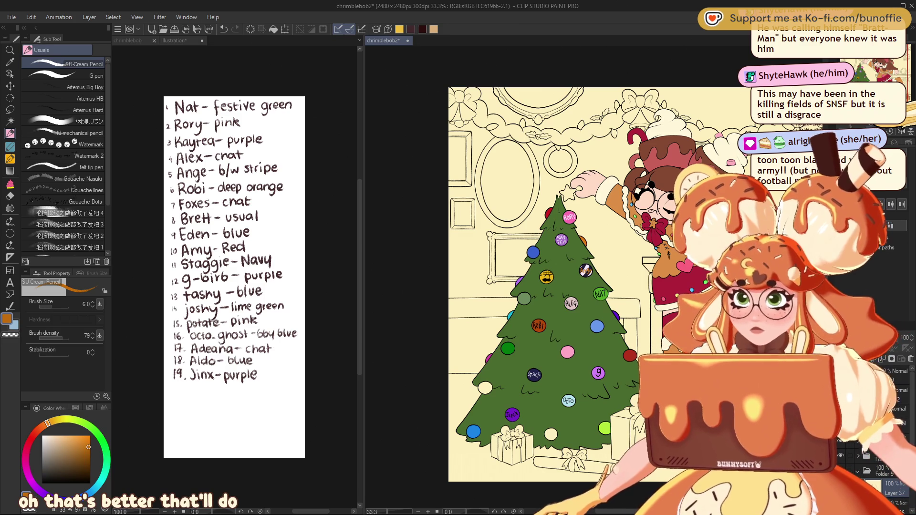
scroll(543, 286, "up", 1)
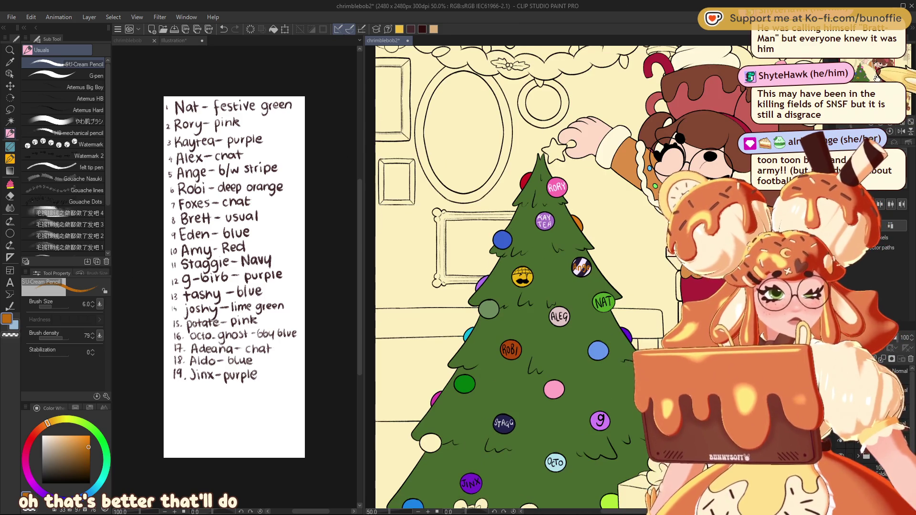
Move down the tree and pick black as the drawing colour
left_click_drag(543, 287, 555, 279)
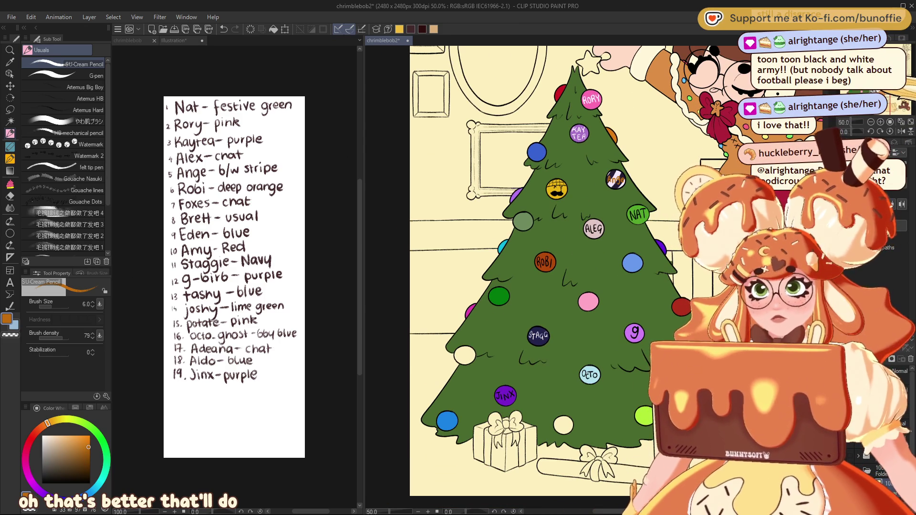
scroll(660, 215, "up", 1)
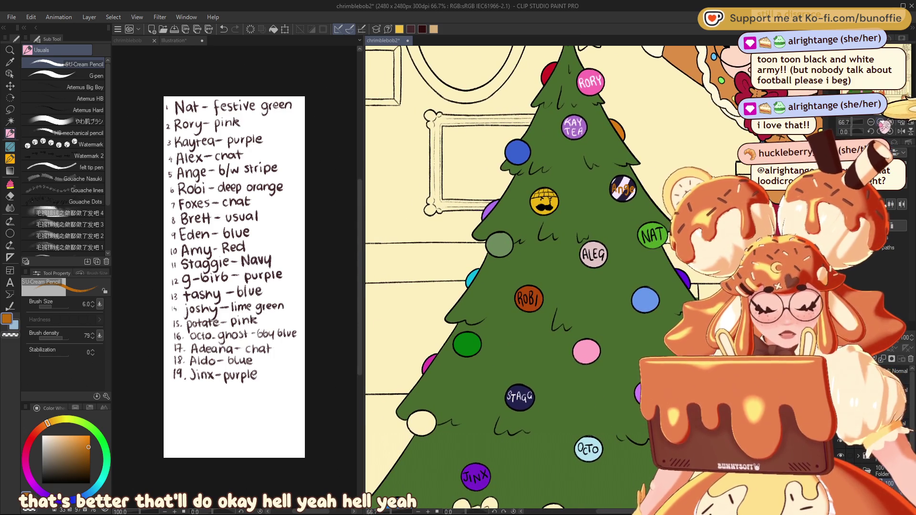
scroll(660, 215, "up", 1)
scroll(660, 214, "down", 2)
scroll(660, 214, "up", 2)
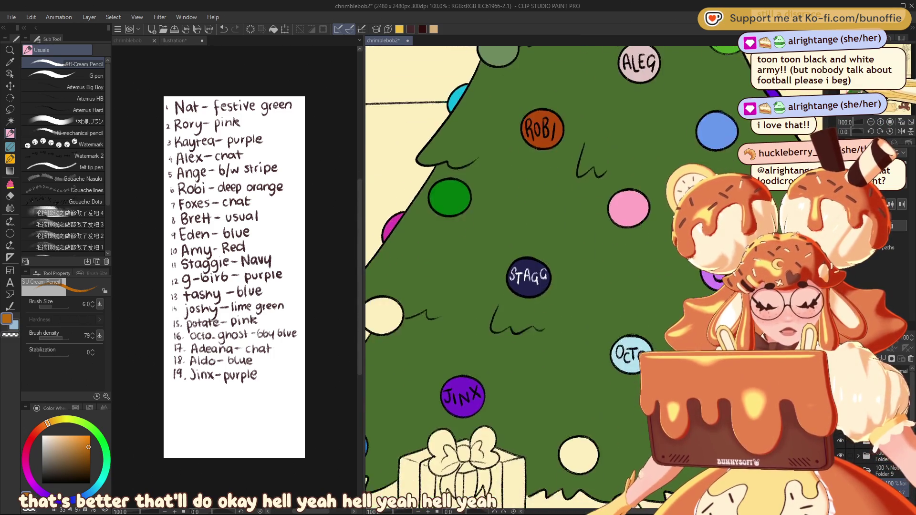
left_click_drag(620, 286, 482, 214)
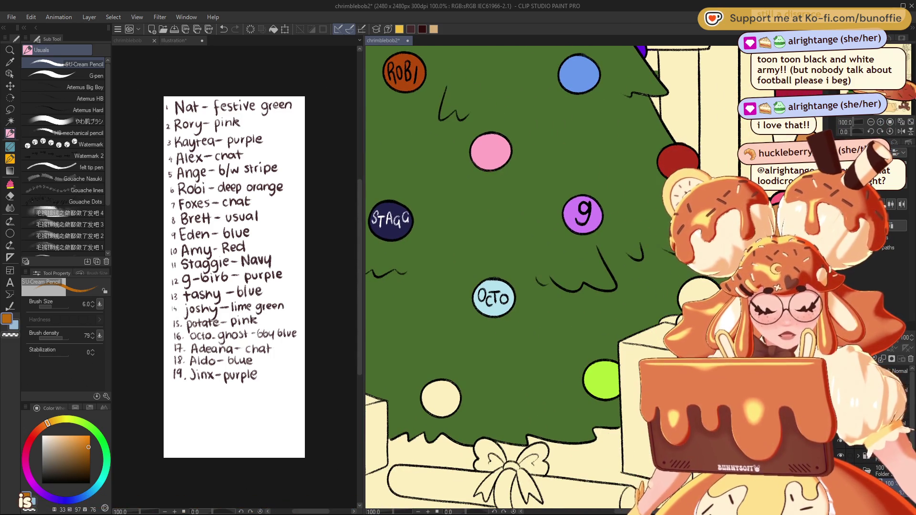
left_click_drag(88, 447, 80, 483)
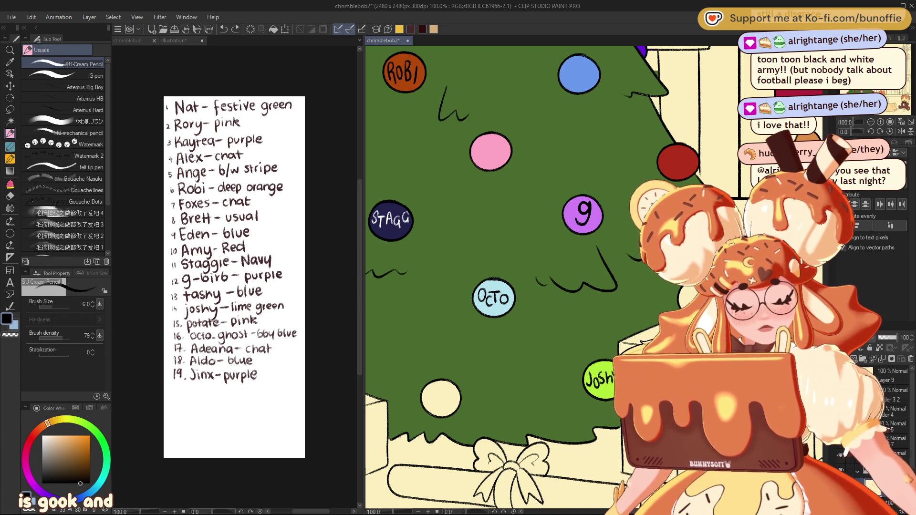
Write FoX plus an E on the green bauble
left_click_drag(875, 93, 872, 84)
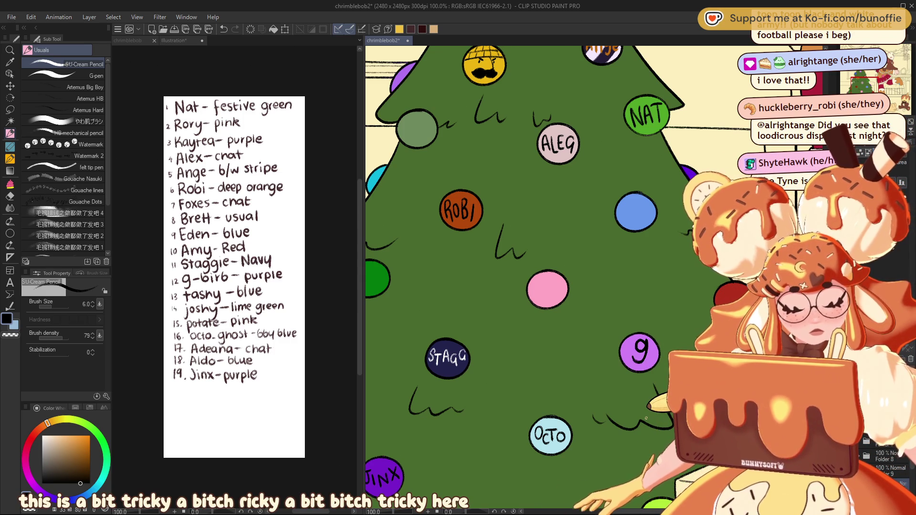
scroll(646, 418, "down", 3)
scroll(469, 309, "up", 3)
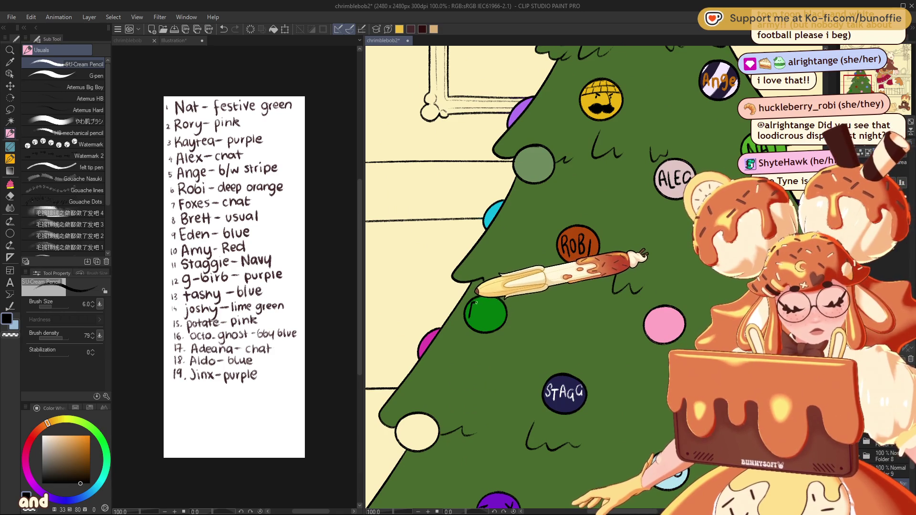
mouse_move(471, 302)
left_mouse_down()
mouse_move(469, 322)
mouse_move(478, 302)
left_mouse_up()
left_click_drag(470, 313, 491, 317)
mouse_move(491, 306)
left_mouse_down()
mouse_move(491, 323)
mouse_move(498, 305)
left_mouse_up()
mouse_move(492, 314)
left_mouse_down()
mouse_move(499, 322)
mouse_move(370, 234)
left_mouse_up()
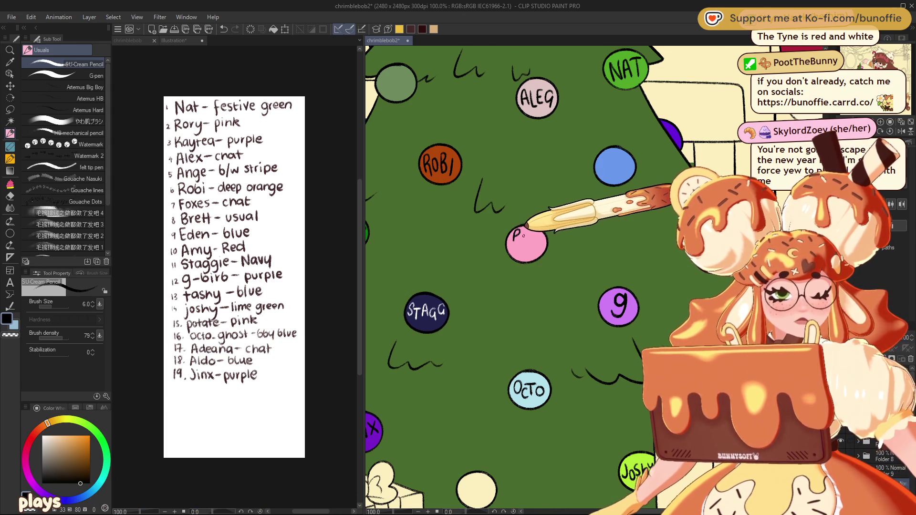
Undo the mistaken letters on the pink bauble and re-letter it POTATE
mouse_move(529, 230)
left_mouse_down()
mouse_move(534, 242)
mouse_move(539, 230)
mouse_move(520, 254)
mouse_move(531, 244)
mouse_move(527, 257)
mouse_move(540, 250)
left_mouse_up()
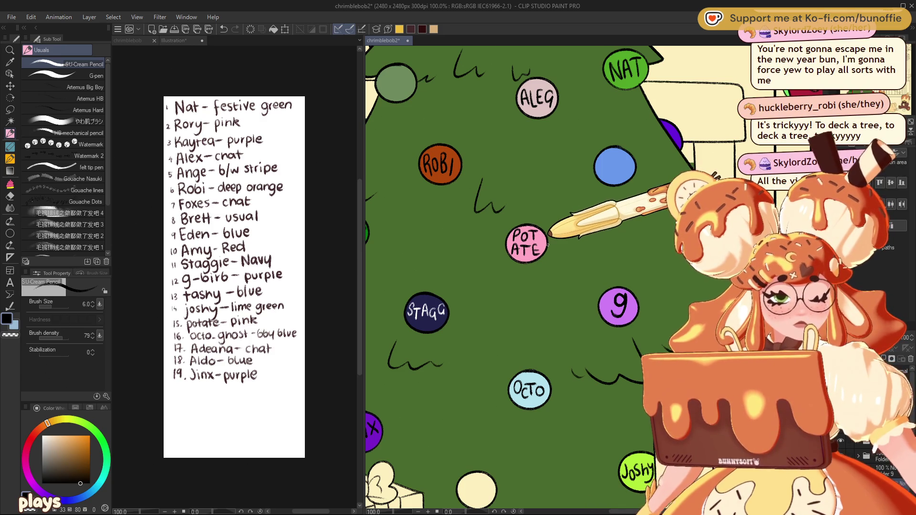
scroll(547, 244, "up", 5)
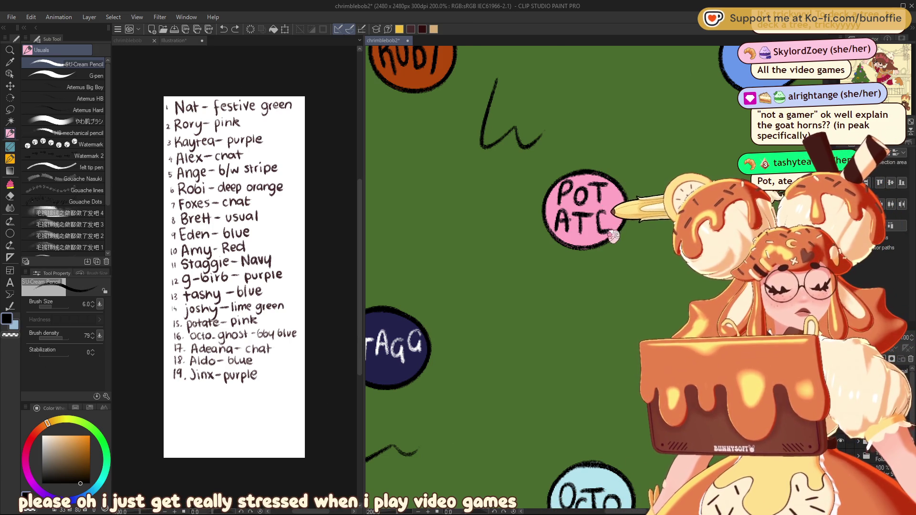
key("ctrl+z")
key("ctrl+z")
key("ctrl+z")
key("ctrl+z")
key("ctrl+z")
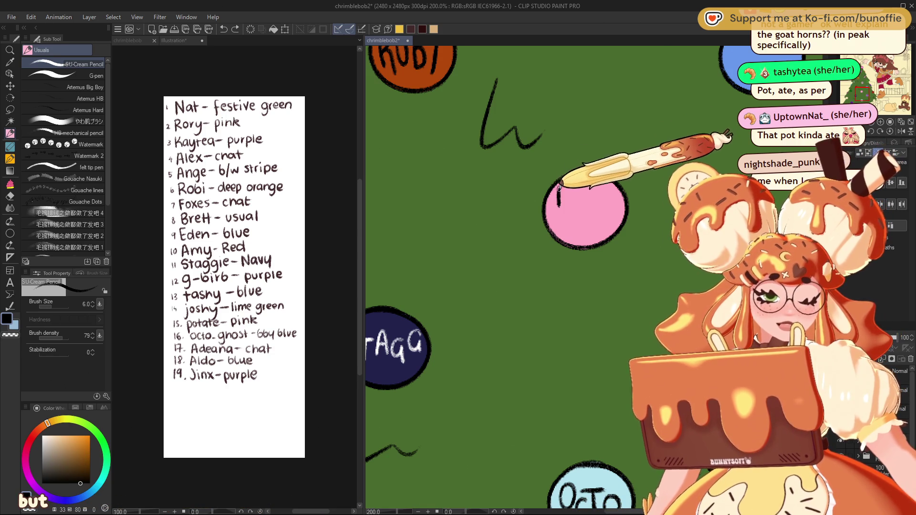
mouse_move(559, 191)
left_mouse_down()
mouse_move(558, 206)
mouse_move(576, 188)
left_mouse_up()
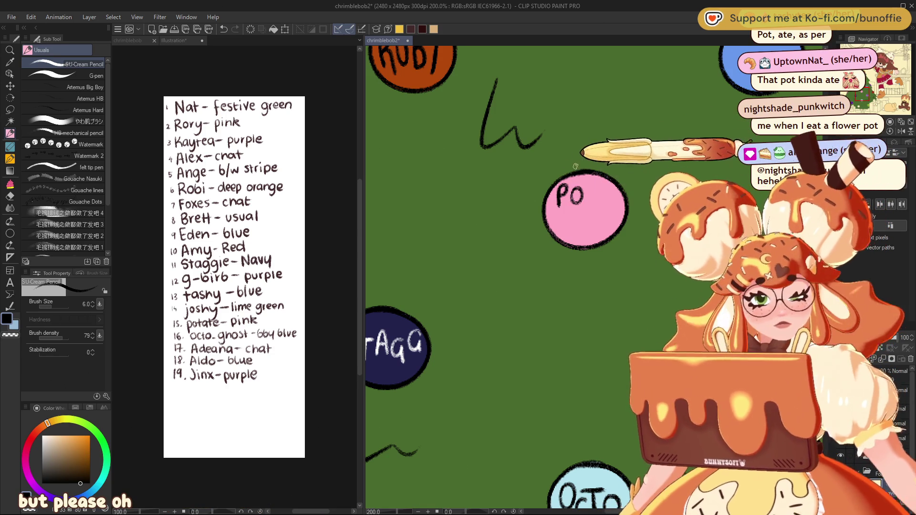
key("ctrl+z")
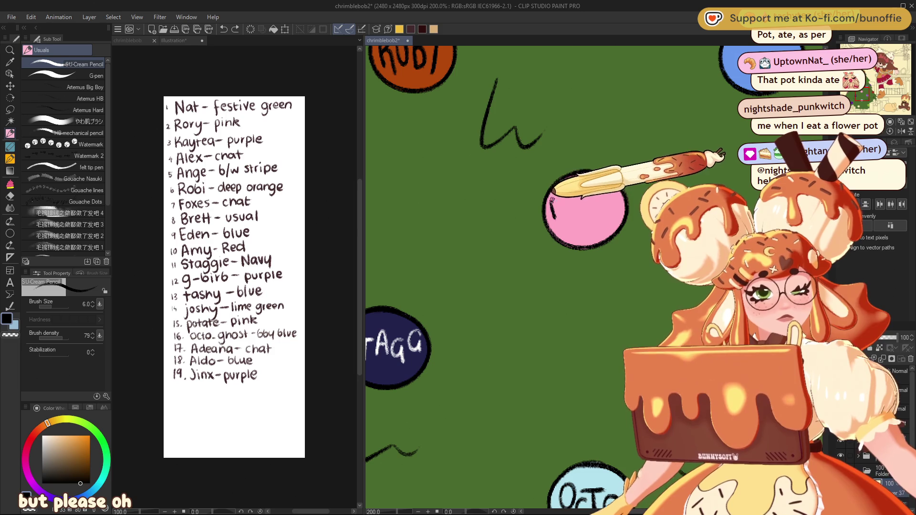
left_click_drag(553, 198, 576, 216)
mouse_move(569, 198)
left_mouse_down()
mouse_move(581, 195)
mouse_move(593, 213)
mouse_move(606, 191)
mouse_move(618, 210)
left_mouse_up()
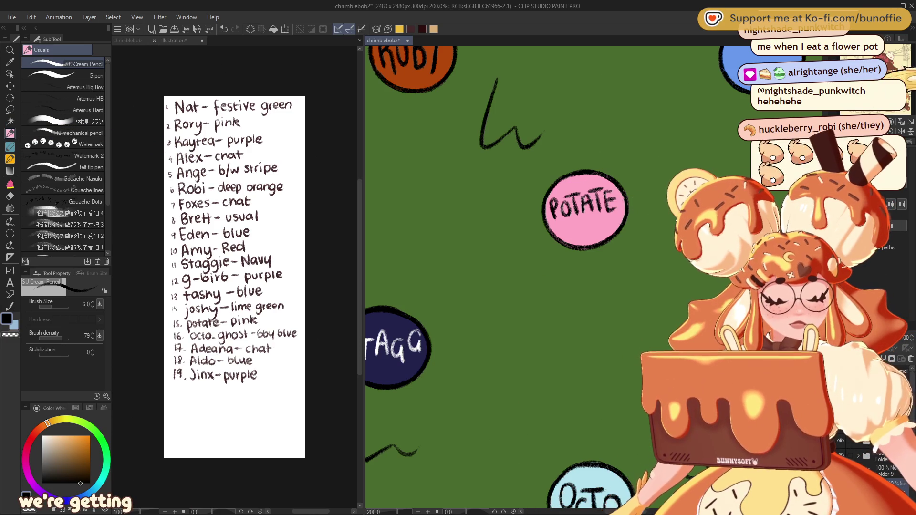
Pan across the tree to centre the unlabelled blue bauble on its left edge
mouse_move(506, 215)
left_mouse_down()
mouse_move(537, 356)
mouse_move(516, 253)
left_mouse_up()
left_click_drag(573, 191, 358, 276)
left_click_drag(381, 190, 637, 334)
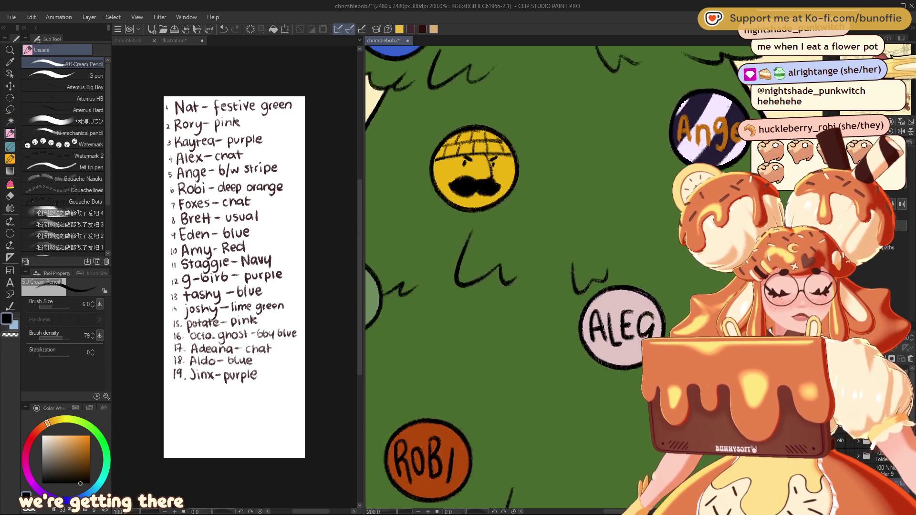
left_click_drag(429, 143, 553, 314)
mouse_move(505, 215)
left_mouse_down()
mouse_move(508, 294)
mouse_move(553, 387)
left_mouse_up()
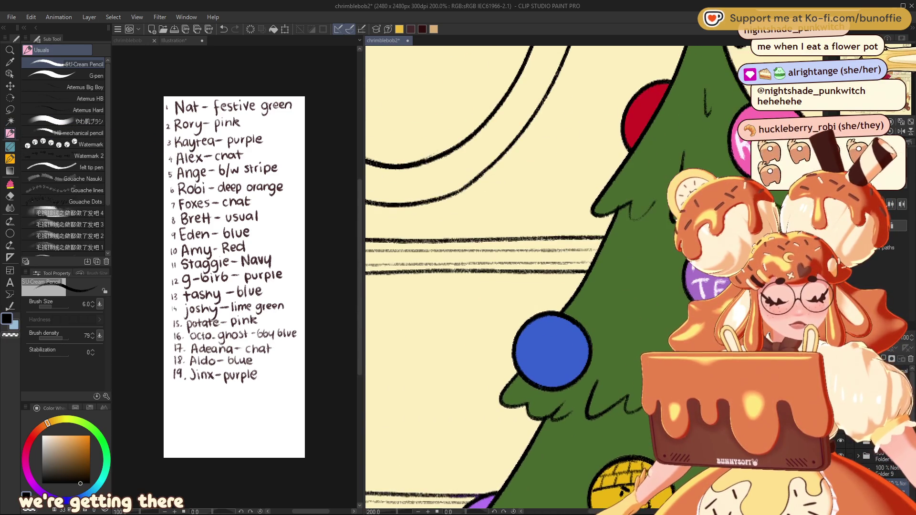
mouse_move(525, 334)
left_mouse_down()
mouse_move(496, 267)
mouse_move(513, 284)
left_mouse_up()
left_click_drag(513, 381, 415, 171)
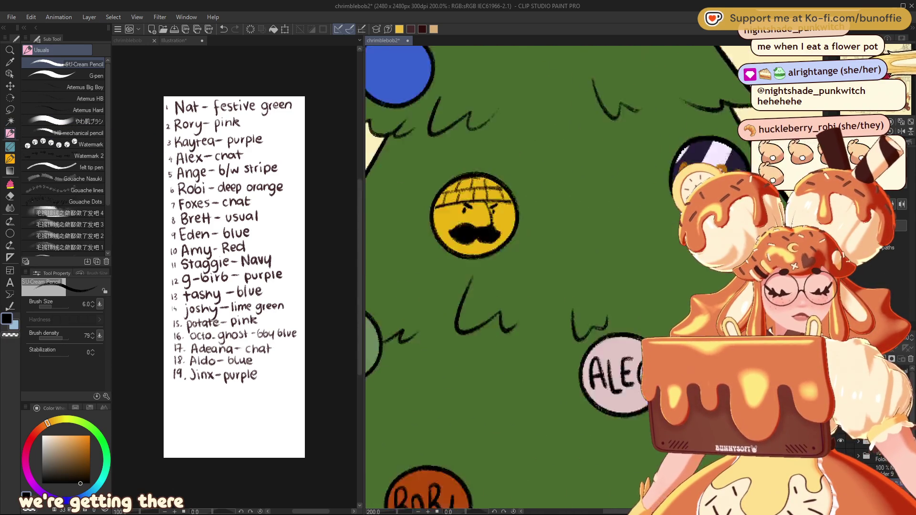
left_click_drag(616, 368, 468, 169)
mouse_move(525, 381)
left_mouse_down()
mouse_move(524, 190)
mouse_move(535, 267)
left_mouse_up()
mouse_move(477, 144)
left_mouse_down()
mouse_move(596, 239)
mouse_move(500, 329)
left_mouse_up()
mouse_move(536, 155)
left_mouse_down()
mouse_move(510, 215)
mouse_move(488, 220)
left_mouse_up()
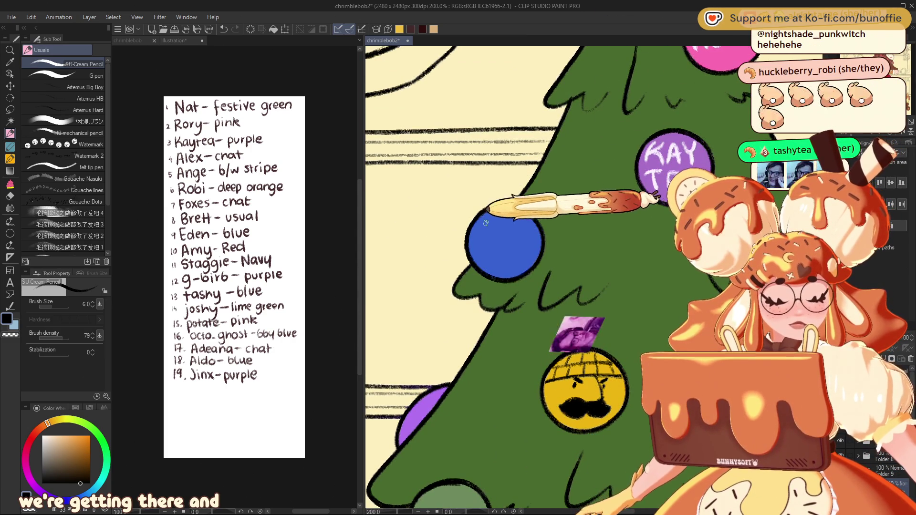
Hand-letter the name ROBI in black on the bauble
mouse_move(487, 224)
left_mouse_down()
mouse_move(485, 250)
mouse_move(513, 251)
mouse_move(512, 227)
left_mouse_up()
left_click_drag(504, 238, 536, 235)
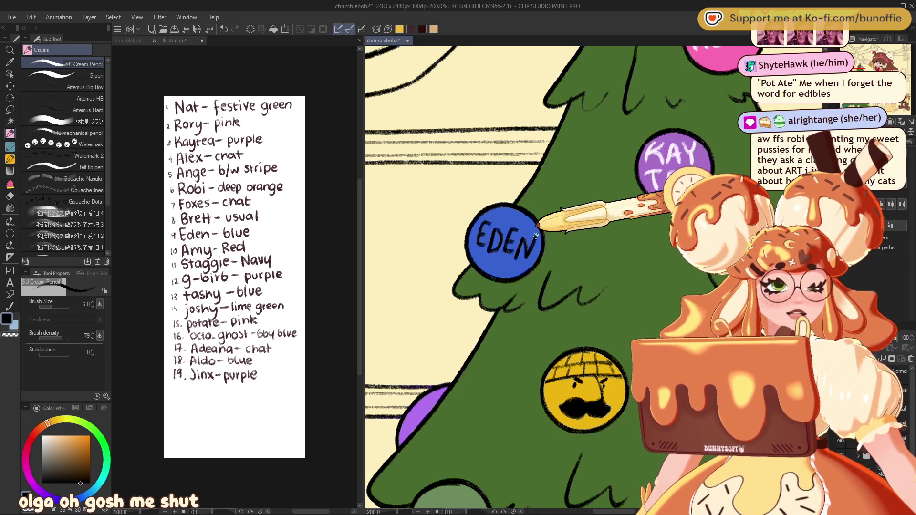
scroll(535, 236, "down", 10)
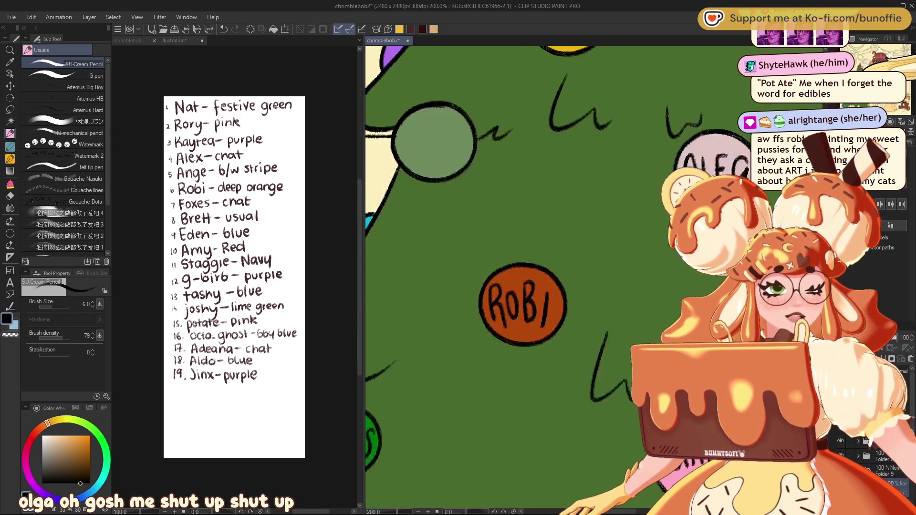
scroll(536, 236, "up", 10)
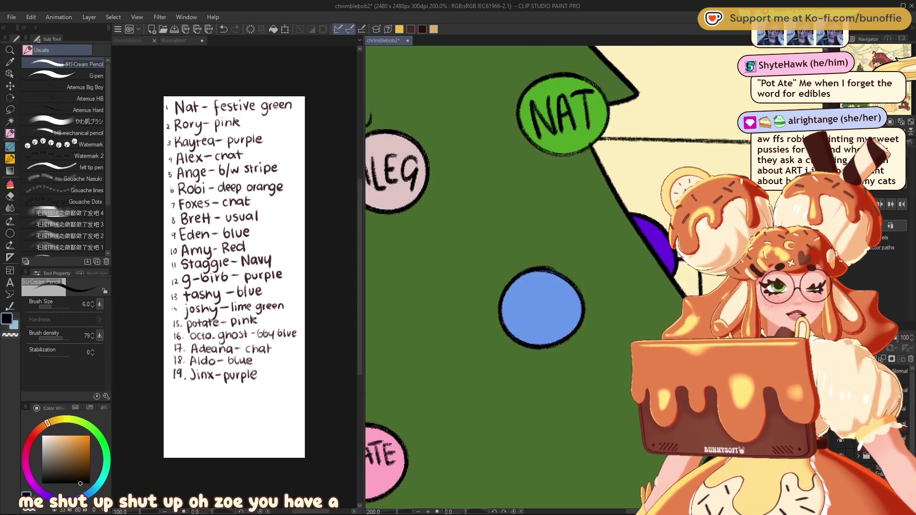
scroll(536, 236, "left", 5)
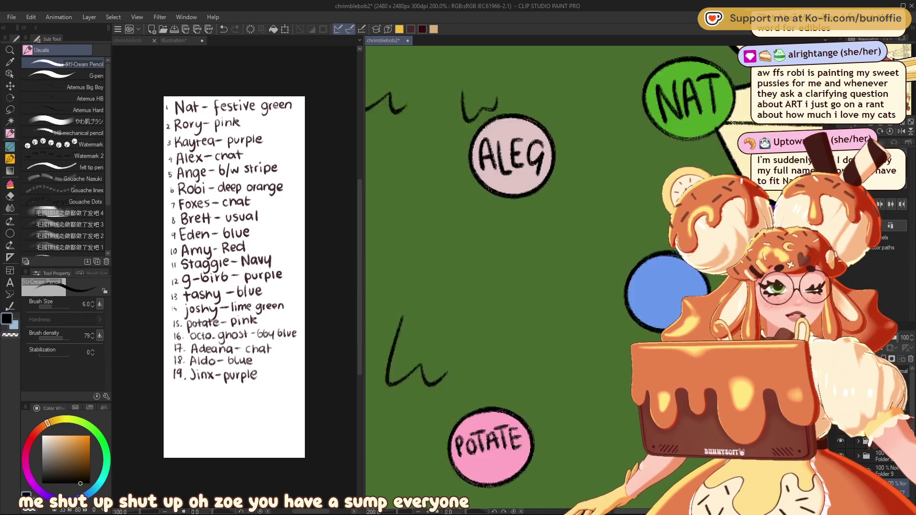
scroll(501, 238, "down", 10)
scroll(501, 239, "up", 10)
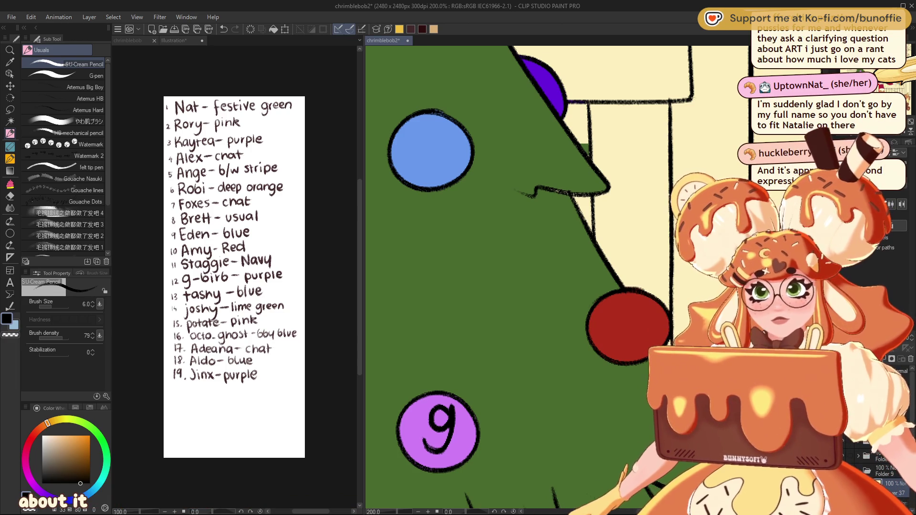
scroll(484, 277, "left", 10)
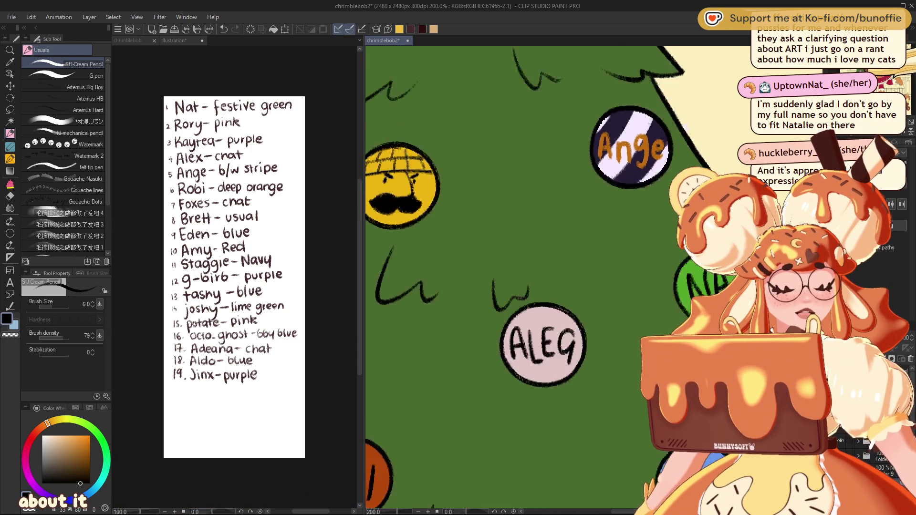
scroll(484, 276, "down", 5)
scroll(484, 276, "down", 5)
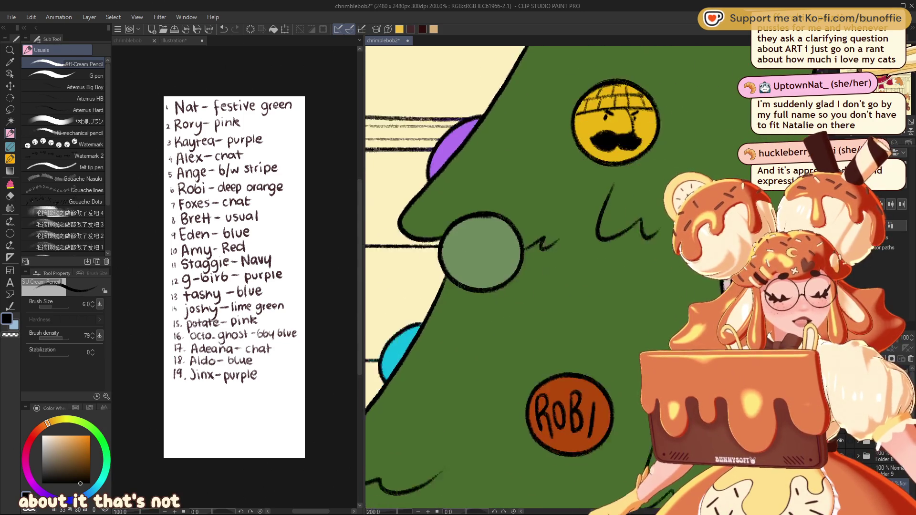
scroll(484, 276, "down", 3)
scroll(484, 276, "down", 1)
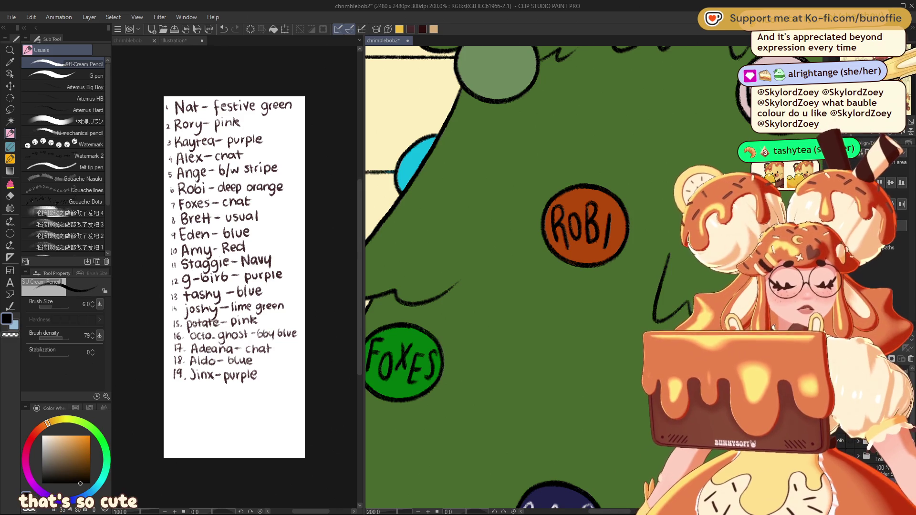
Pan down the tree to centre the blank blue bauble at the lower left
left_click_drag(477, 305, 611, 157)
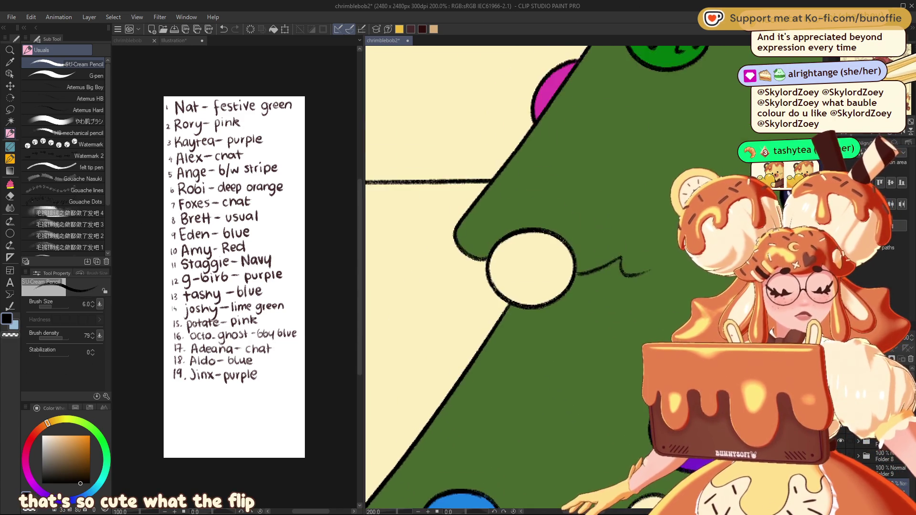
left_click_drag(529, 267, 546, 110)
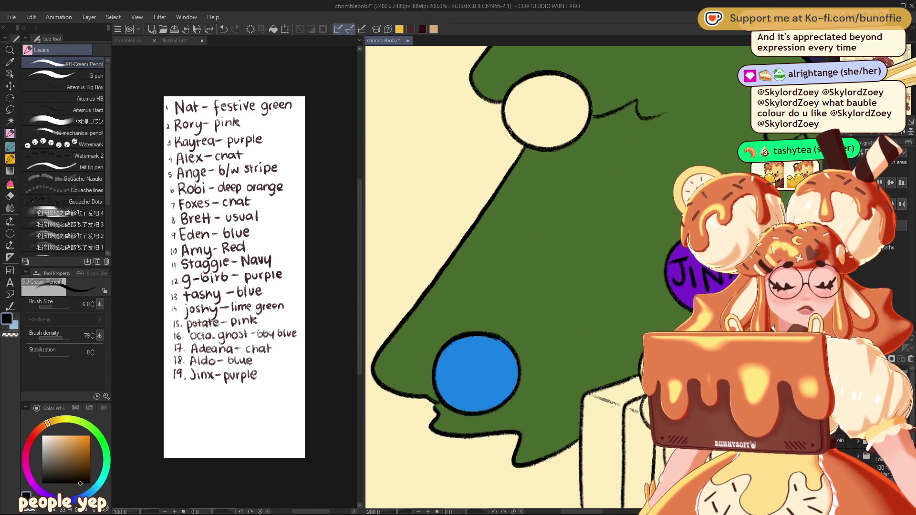
left_click_drag(477, 305, 494, 259)
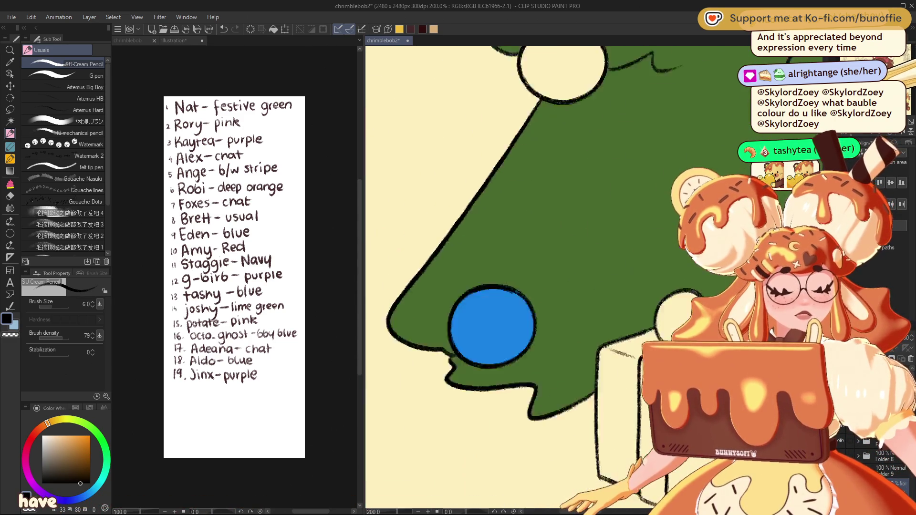
mouse_move(491, 327)
left_mouse_down()
mouse_move(602, 309)
mouse_move(579, 310)
mouse_move(597, 325)
left_mouse_up()
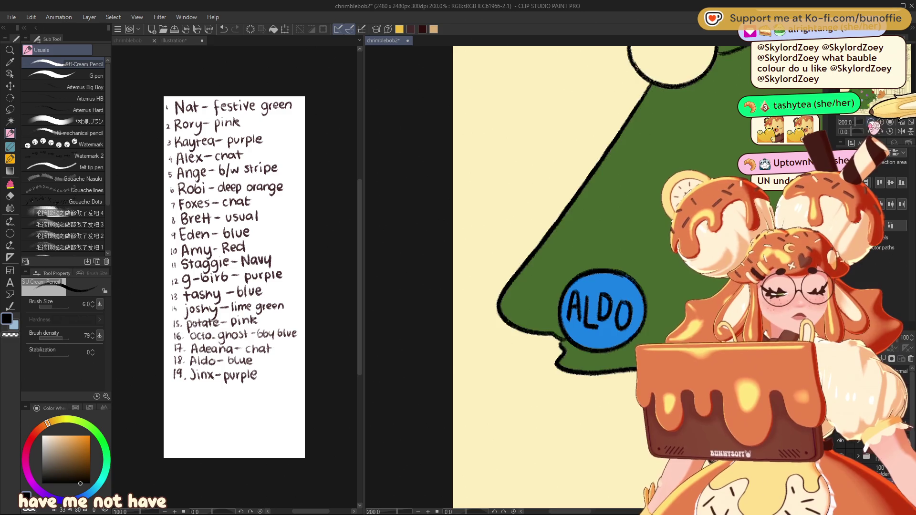
Zoom out to fit the whole tree, then zoom in on the unlabelled muted green bauble
scroll(594, 276, "down", 4)
left_click_drag(620, 191, 419, 358)
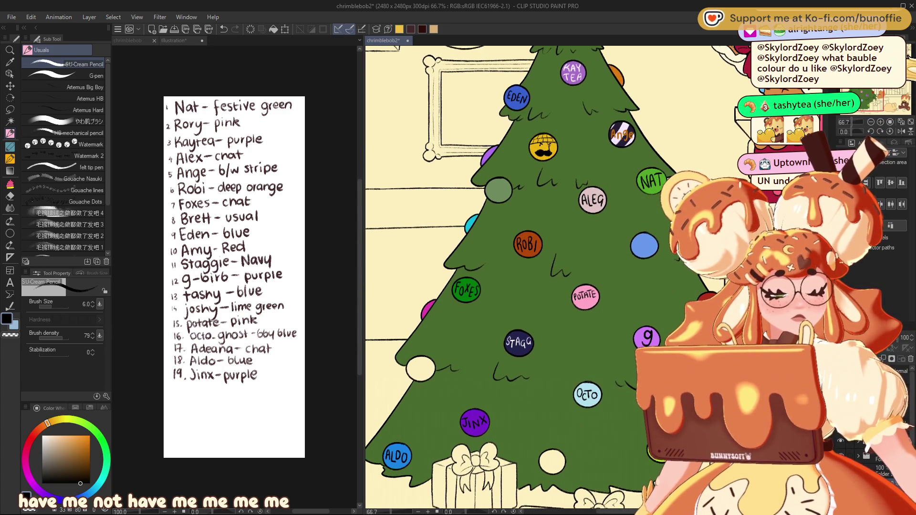
scroll(414, 221, "up", 3)
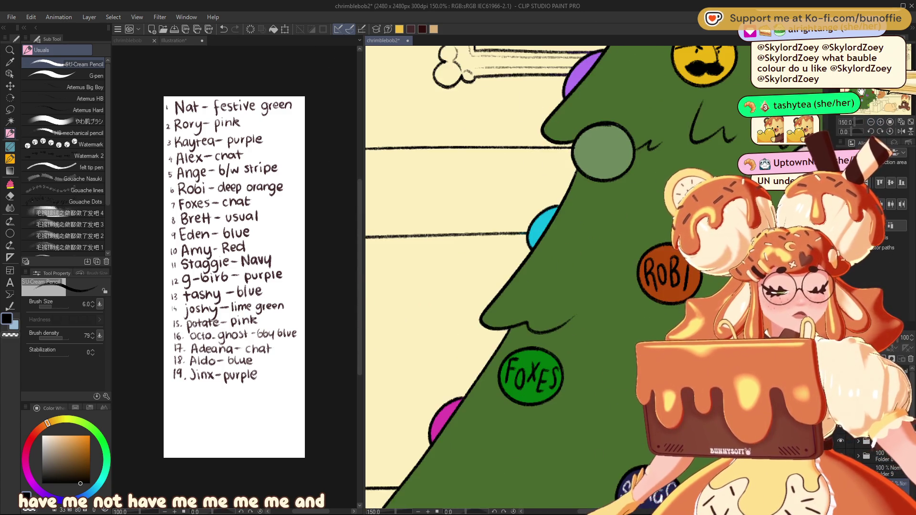
left_click_drag(525, 191, 490, 369)
mouse_move(515, 281)
left_mouse_down()
mouse_move(512, 232)
mouse_move(523, 248)
mouse_move(540, 245)
mouse_move(543, 223)
mouse_move(546, 253)
left_mouse_up()
scroll(512, 232, "up", 1)
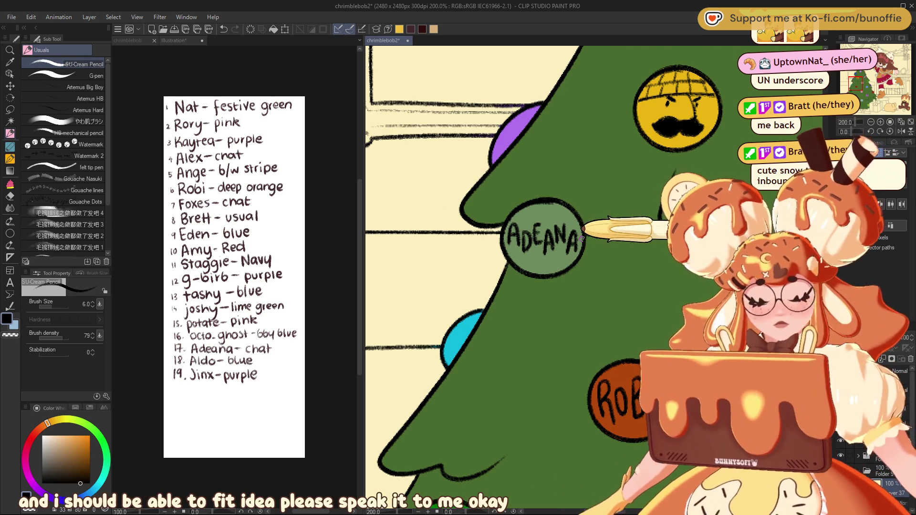
Letter TASHY on the blank blue bauble and look over the other labelled baubles
left_click_drag(858, 85, 869, 85)
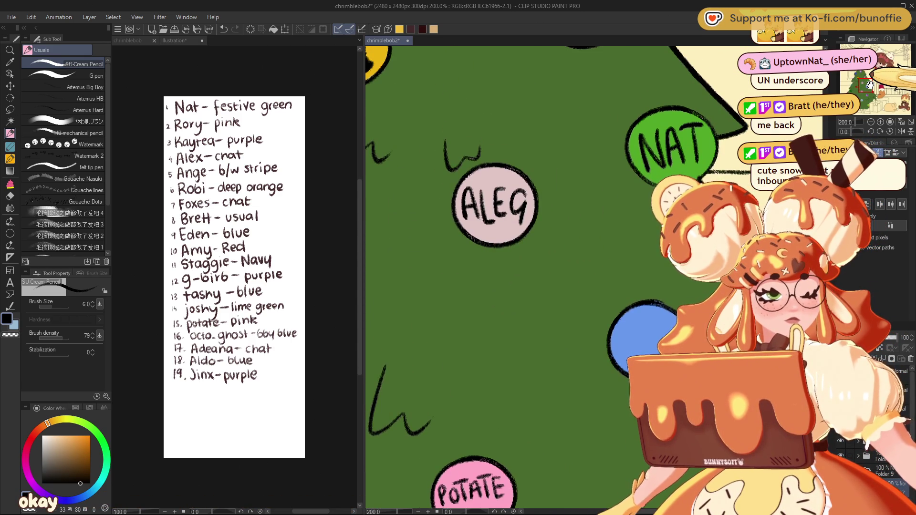
left_click_drag(869, 85, 870, 89)
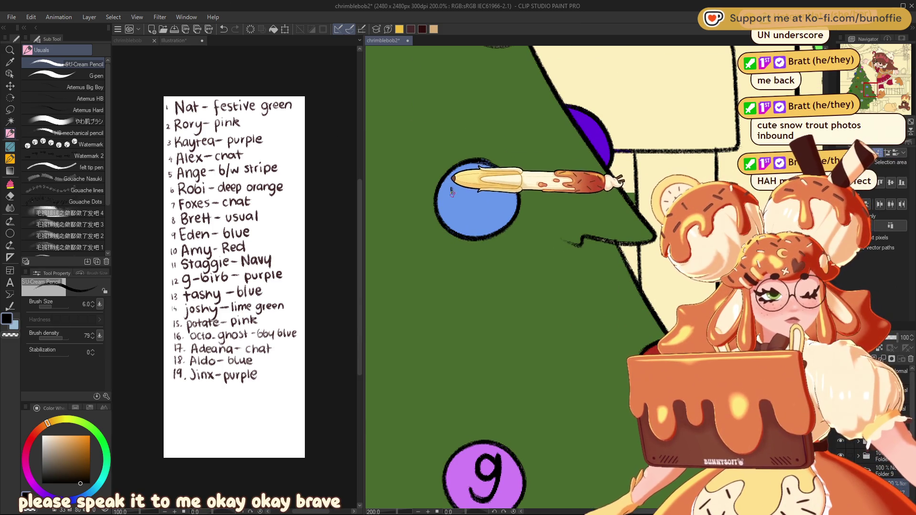
mouse_move(454, 193)
left_mouse_down()
mouse_move(454, 207)
mouse_move(457, 186)
mouse_move(472, 210)
mouse_move(471, 202)
mouse_move(497, 209)
mouse_move(506, 198)
mouse_move(504, 210)
left_mouse_up()
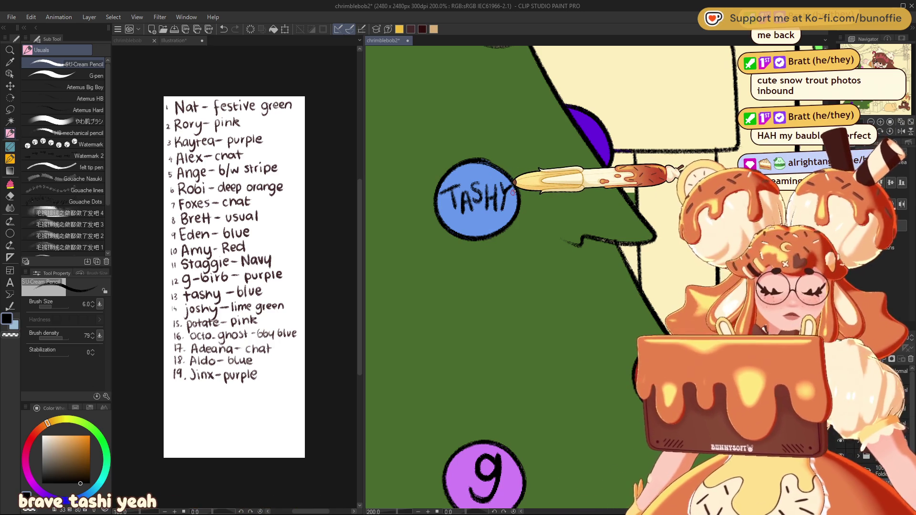
mouse_move(513, 192)
left_mouse_down()
mouse_move(620, 334)
mouse_move(514, 192)
left_mouse_up()
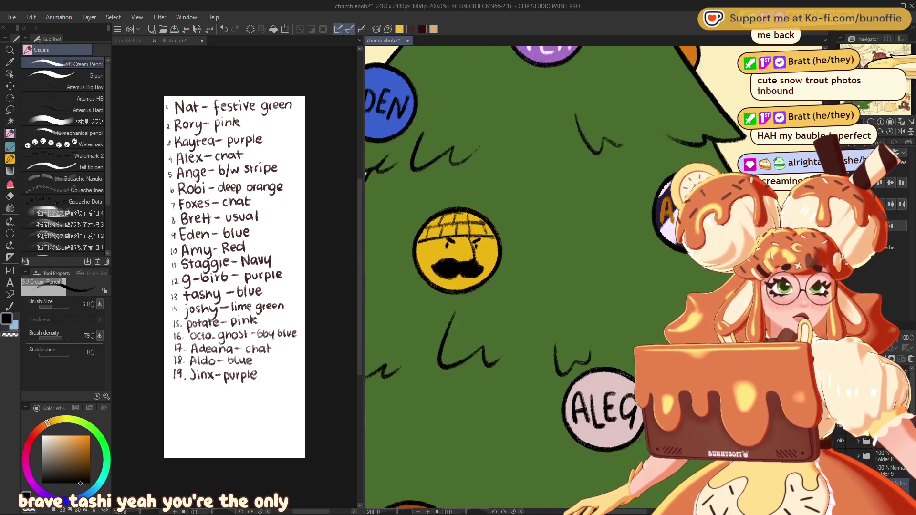
left_click_drag(525, 277, 508, 246)
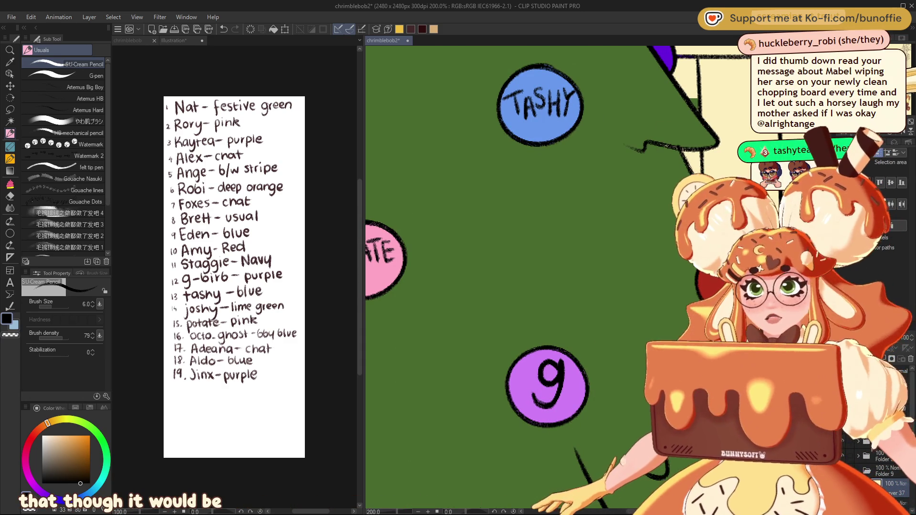
left_click_drag(525, 143, 479, 237)
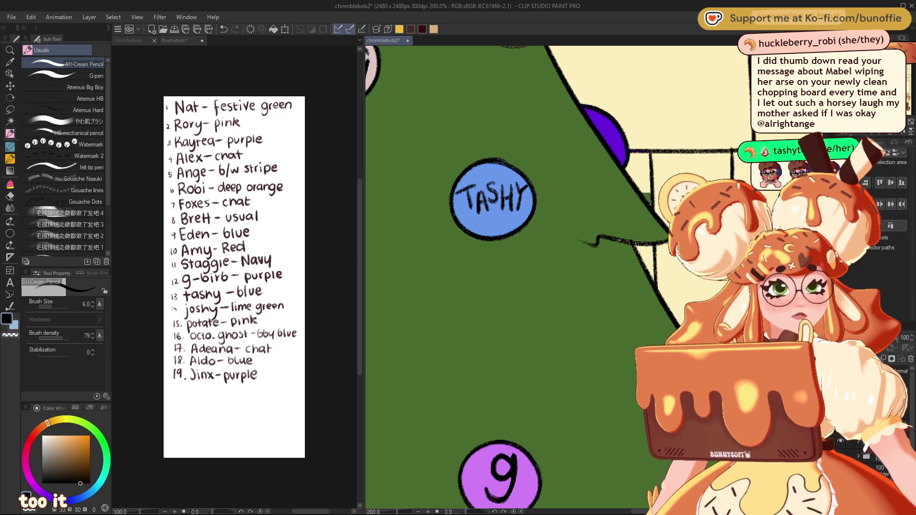
Lasso the TASHY bauble, apply a Ctrl+T transform, and clear the selection
left_click(9, 110)
left_click_drag(515, 154, 536, 217)
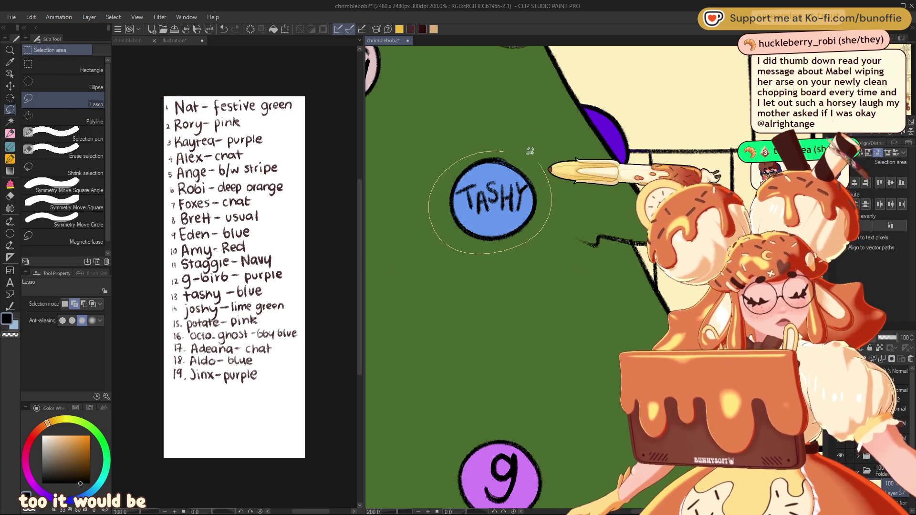
key("ctrl+t")
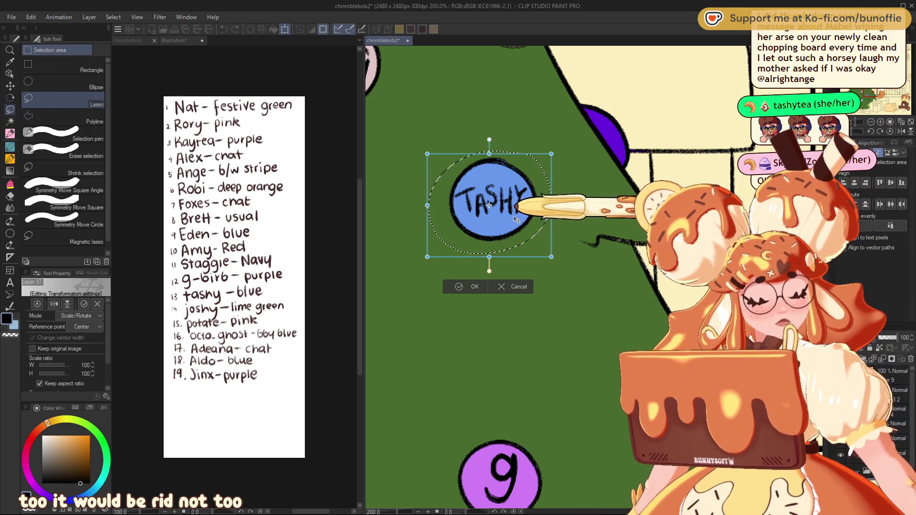
key("Return")
left_click(406, 270)
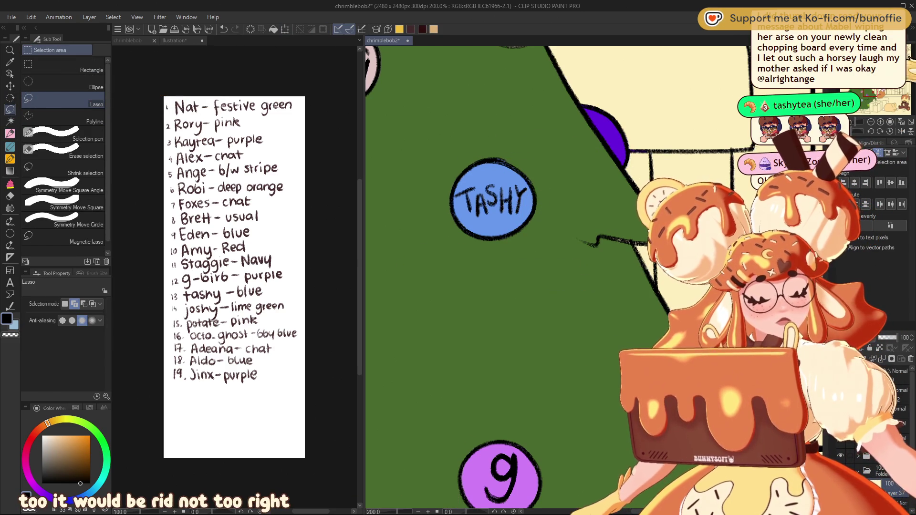
left_click_drag(871, 86, 874, 93)
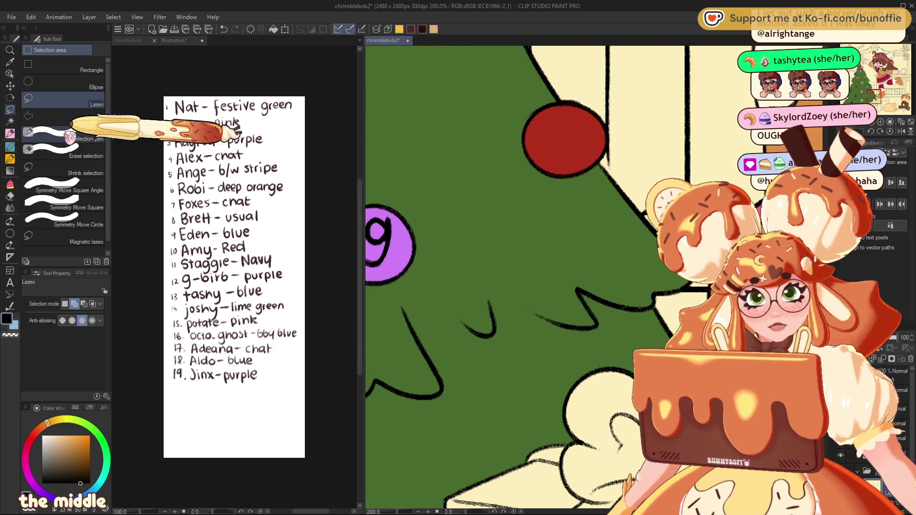
Letter AMY on the red bauble with the pencil and draw a small heart beneath it
key("p")
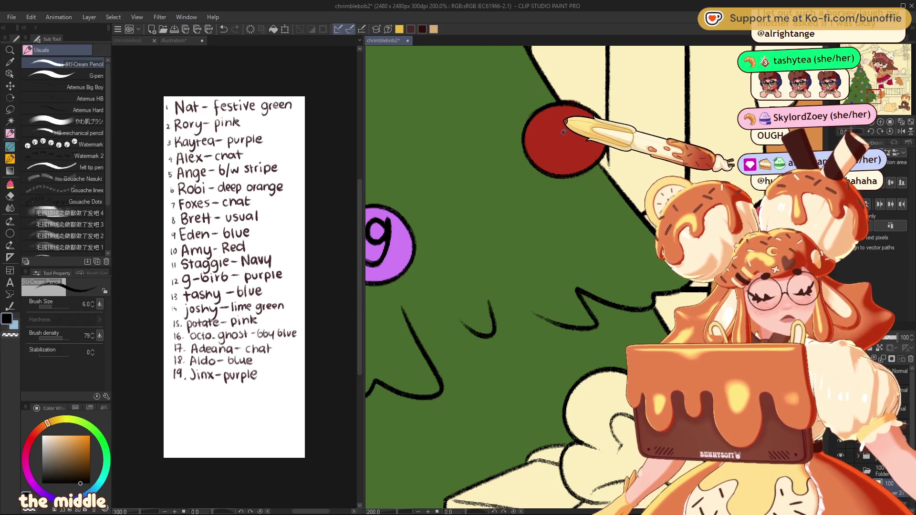
left_click_drag(547, 150, 578, 144)
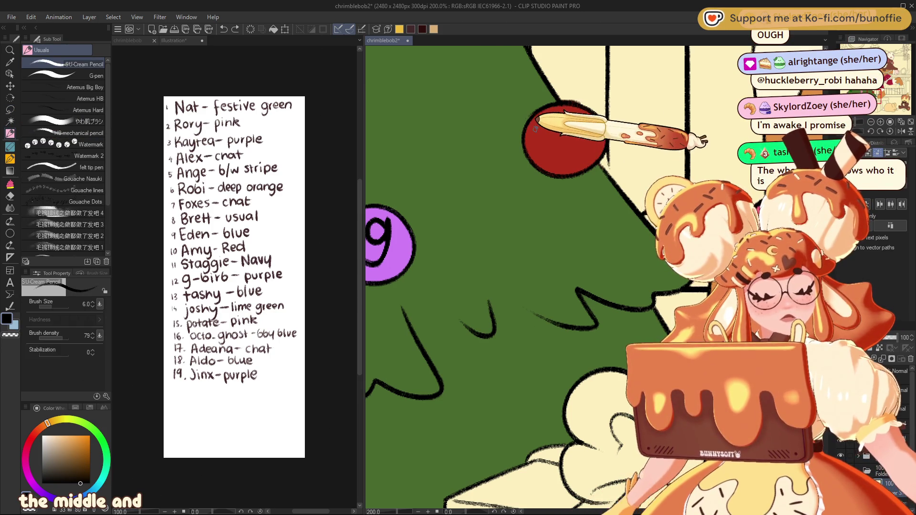
mouse_move(544, 133)
left_mouse_down()
mouse_move(546, 152)
mouse_move(570, 156)
left_mouse_up()
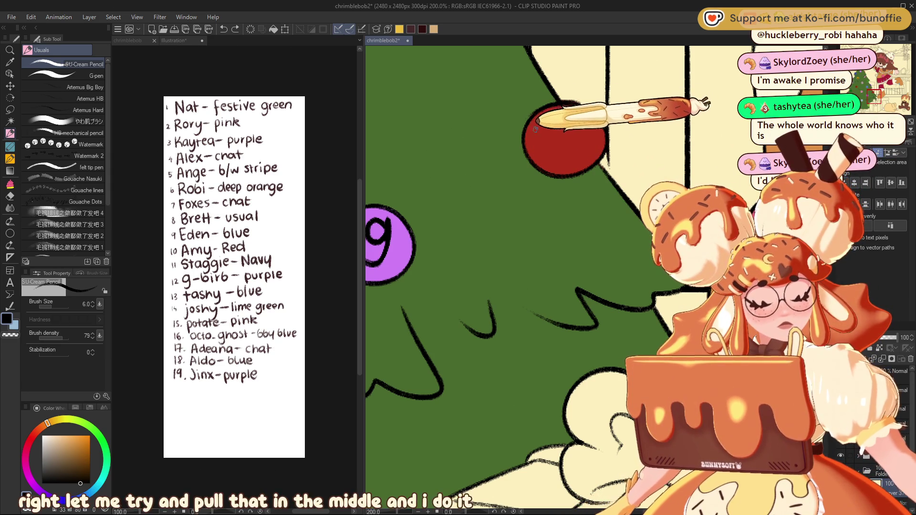
left_click_drag(537, 132, 557, 116)
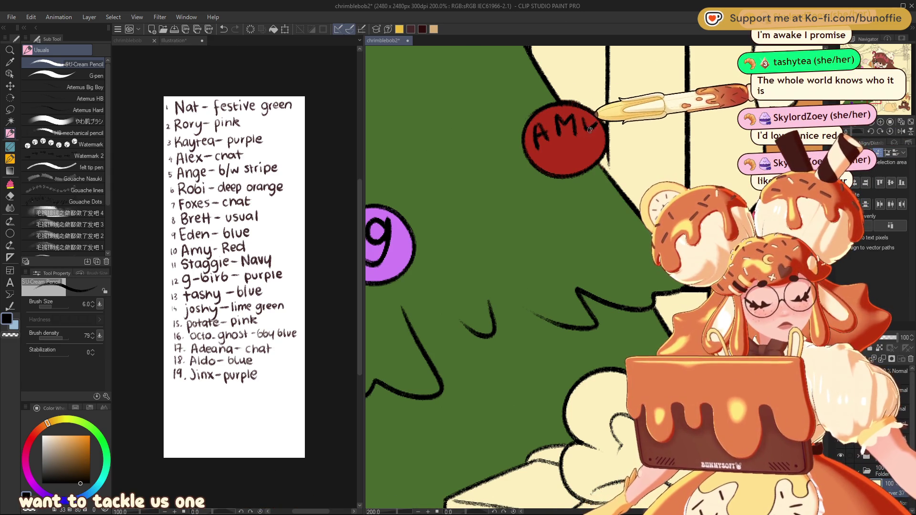
left_click_drag(571, 164, 571, 148)
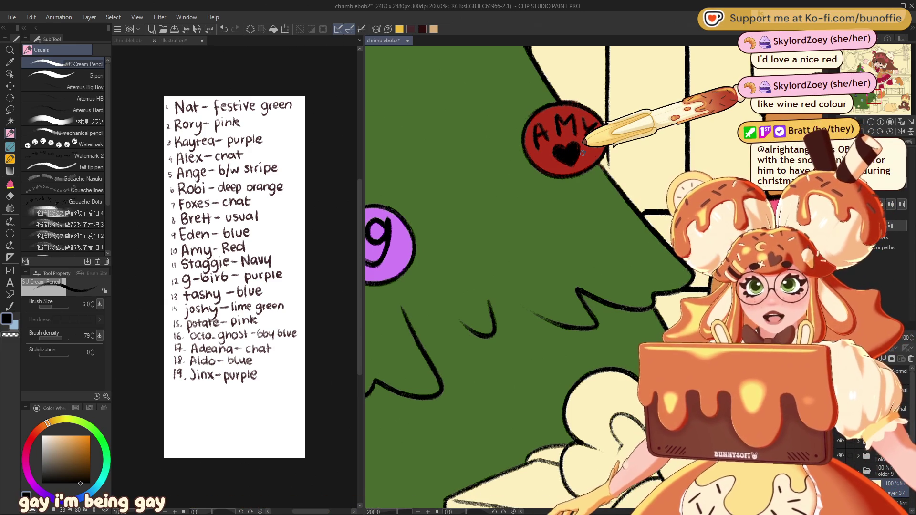
Move to the next blank bauble, switch to the Lasso, and pick a dark red colour
left_click_drag(872, 81, 853, 100)
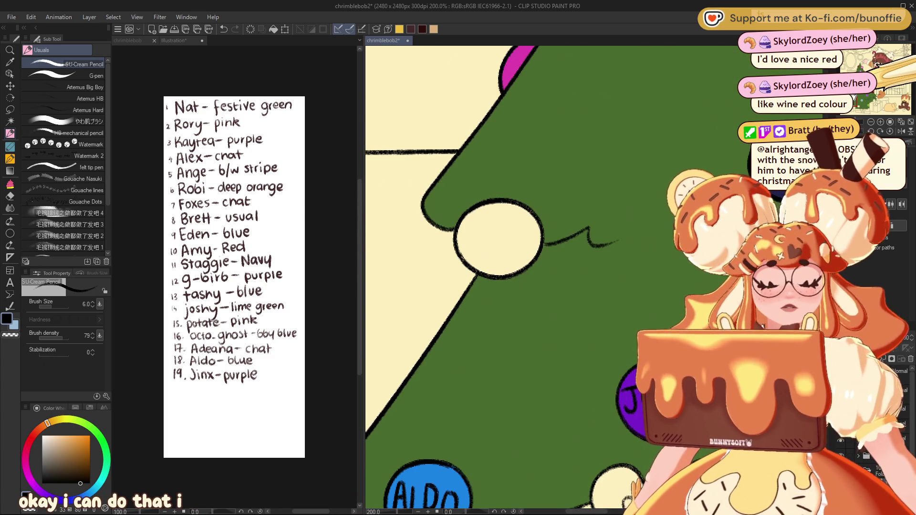
key("m")
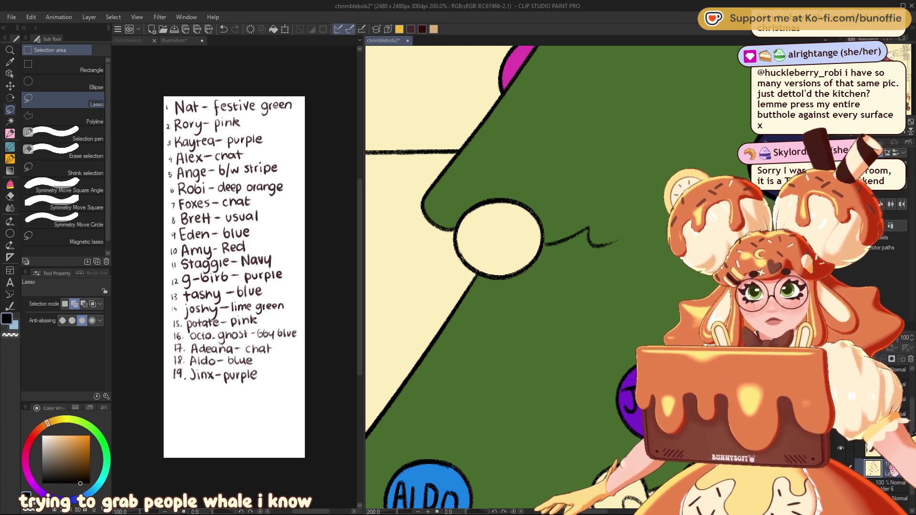
mouse_move(498, 238)
left_mouse_down()
mouse_move(530, 239)
mouse_move(482, 287)
left_mouse_up()
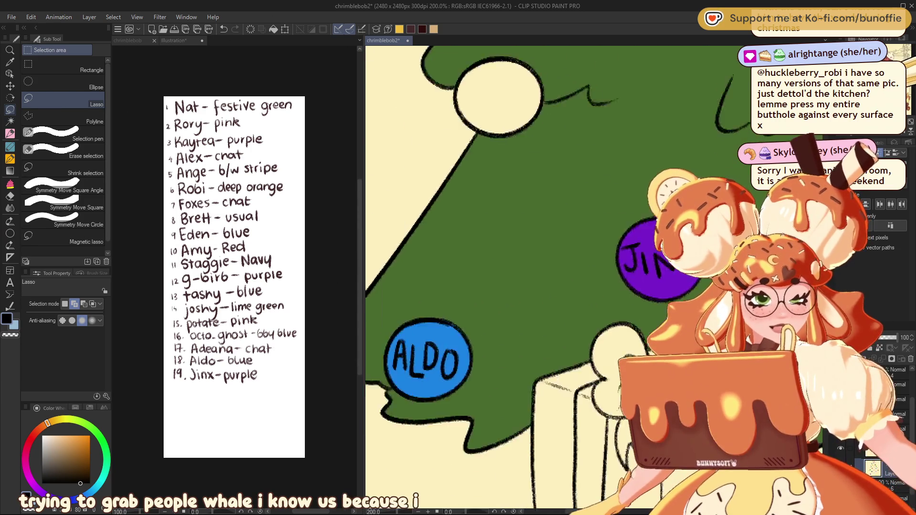
left_click(29, 440)
left_click(88, 456)
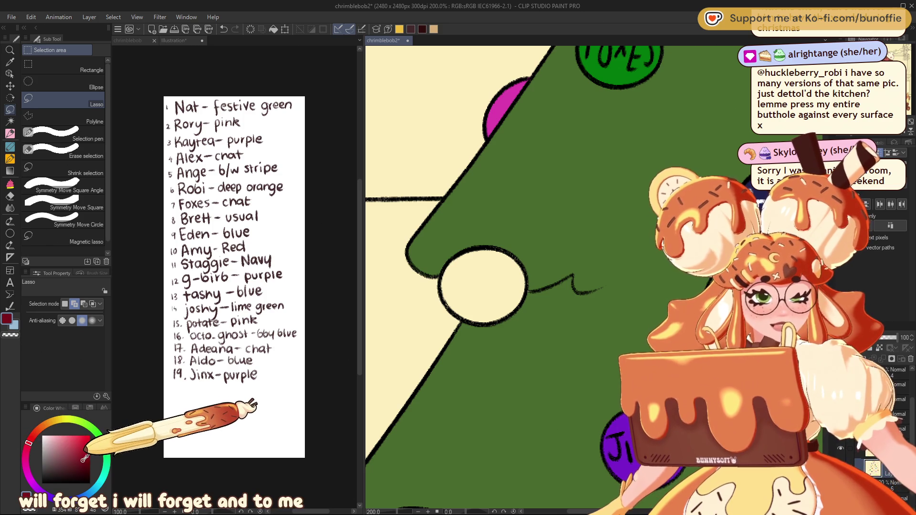
Fill the blank white bauble dark red using enclose-and-fill
mouse_move(505, 238)
left_mouse_down()
mouse_move(427, 304)
mouse_move(520, 241)
left_mouse_up()
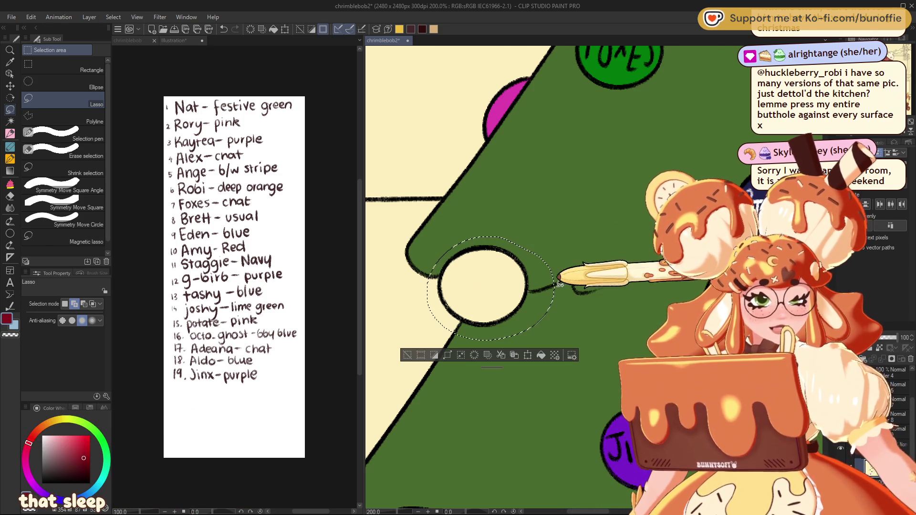
left_click(407, 356)
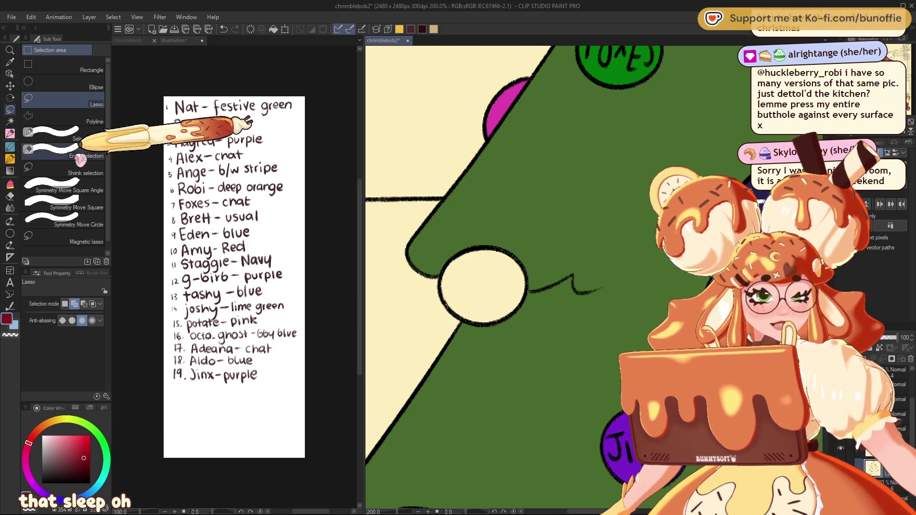
left_click(10, 183)
left_click_drag(508, 232, 510, 234)
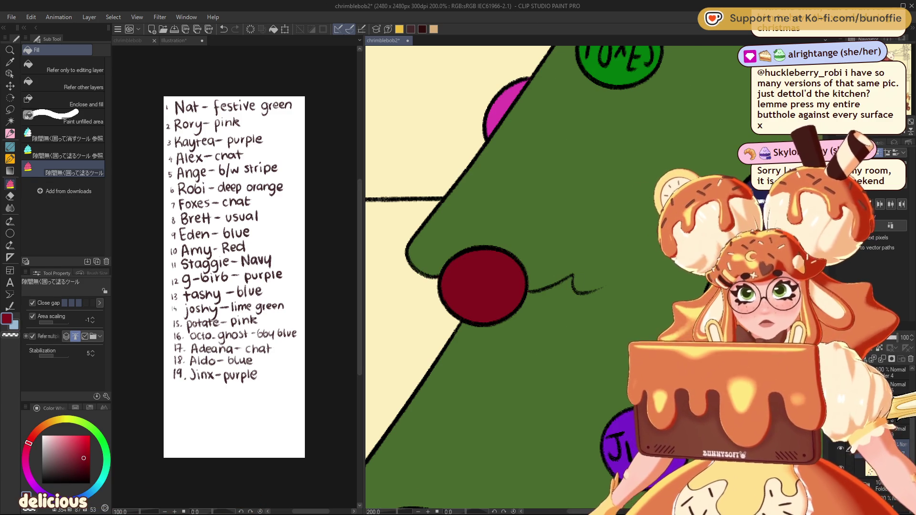
Write the name ZOEY in white pencil on the red bauble
left_click(10, 133)
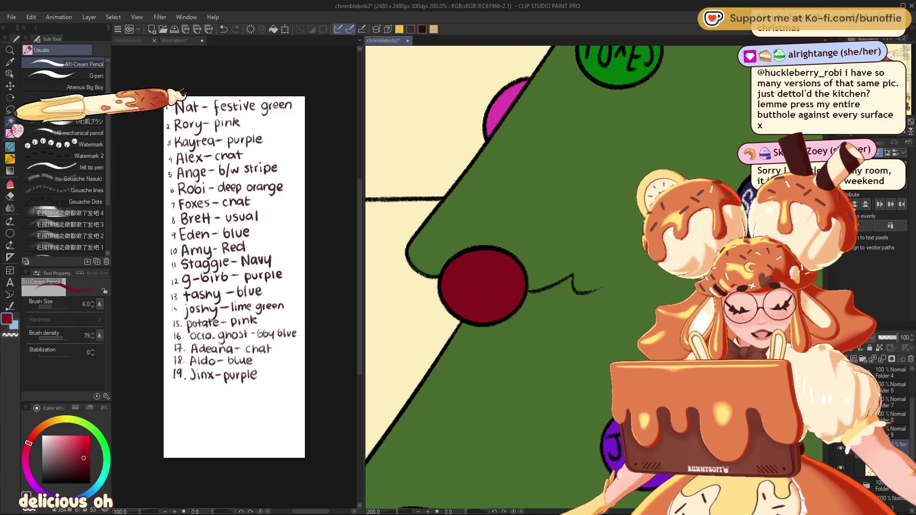
left_click(42, 436)
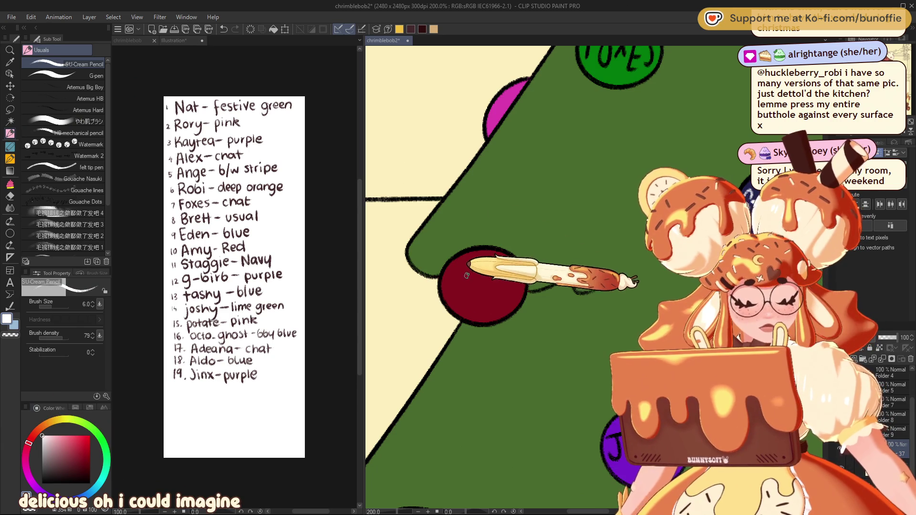
left_click_drag(454, 266, 460, 291)
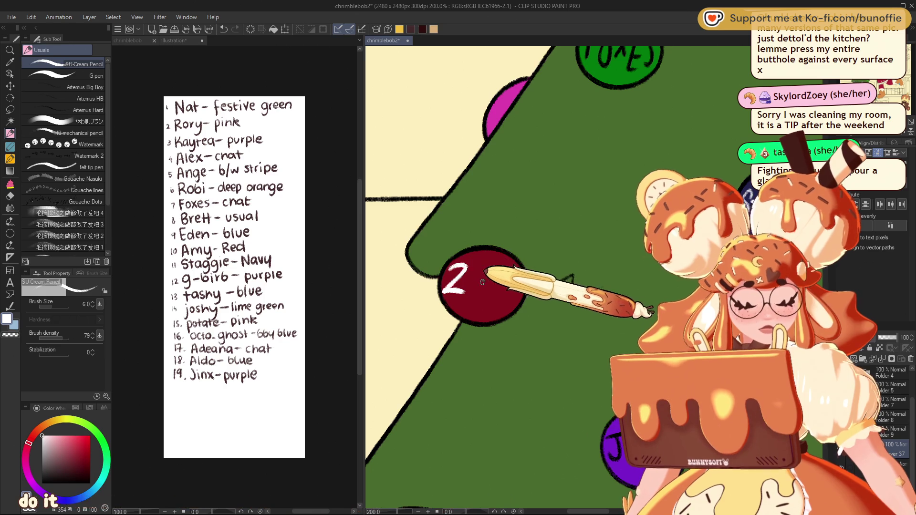
left_click_drag(474, 268, 487, 282)
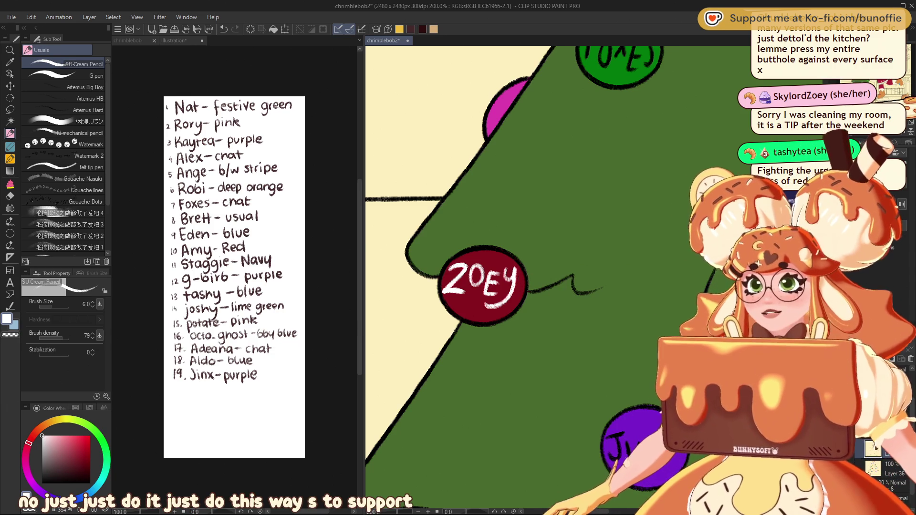
Zoom out to 33.3% to show the whole tree and pick the tree's dark green colour
key("ctrl+minus")
key("ctrl+minus")
key("ctrl+minus")
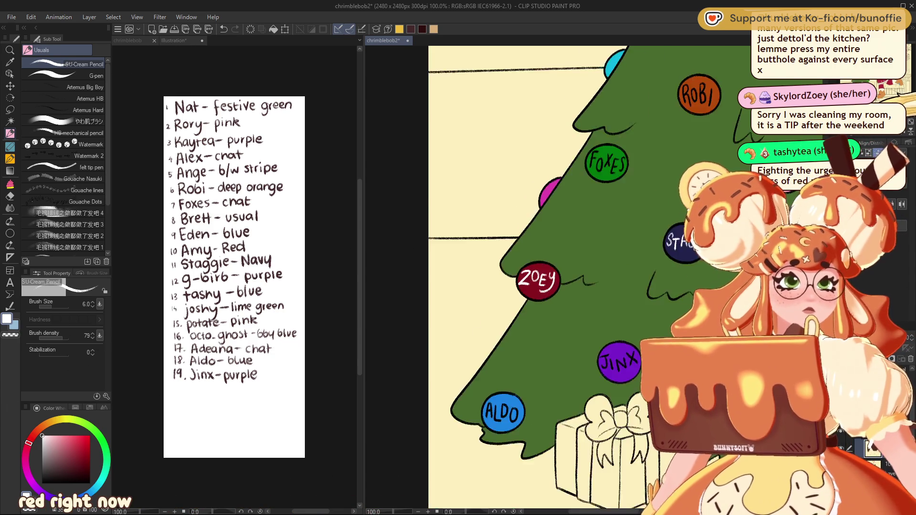
left_click_drag(591, 276, 473, 362)
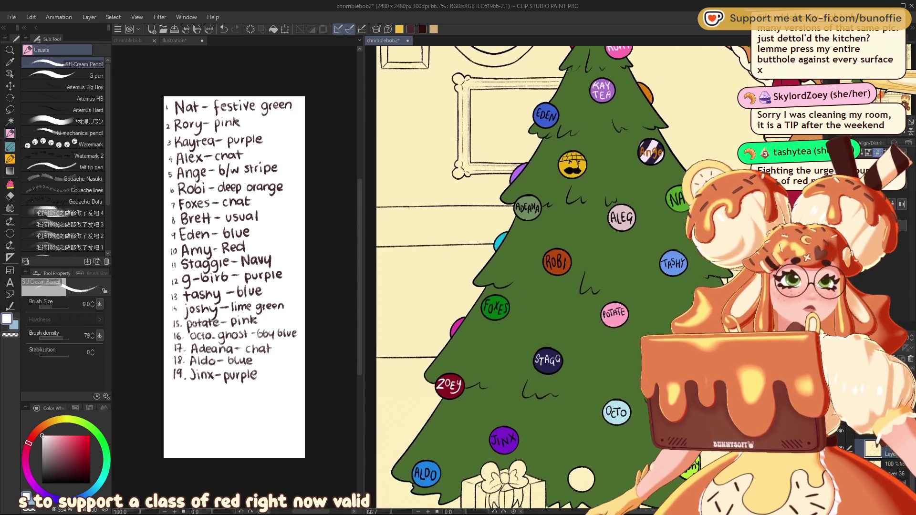
key("ctrl+minus")
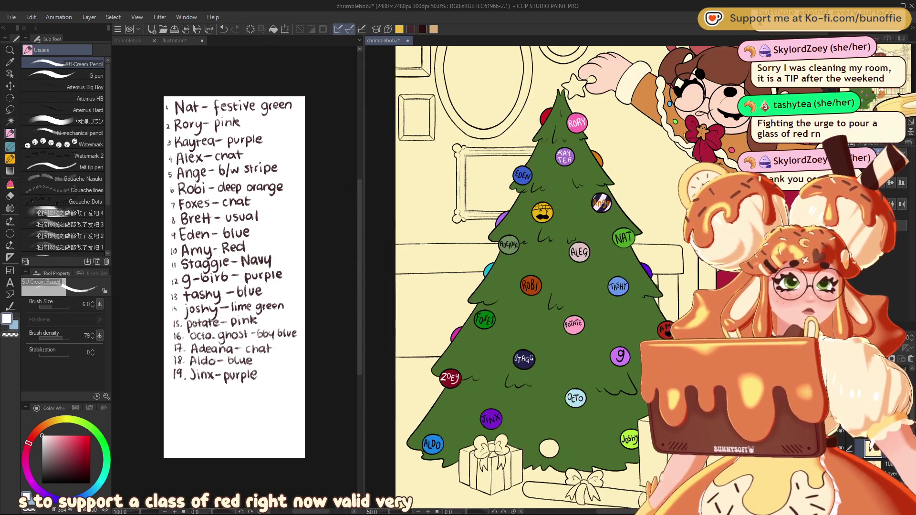
left_click_drag(525, 286, 517, 271)
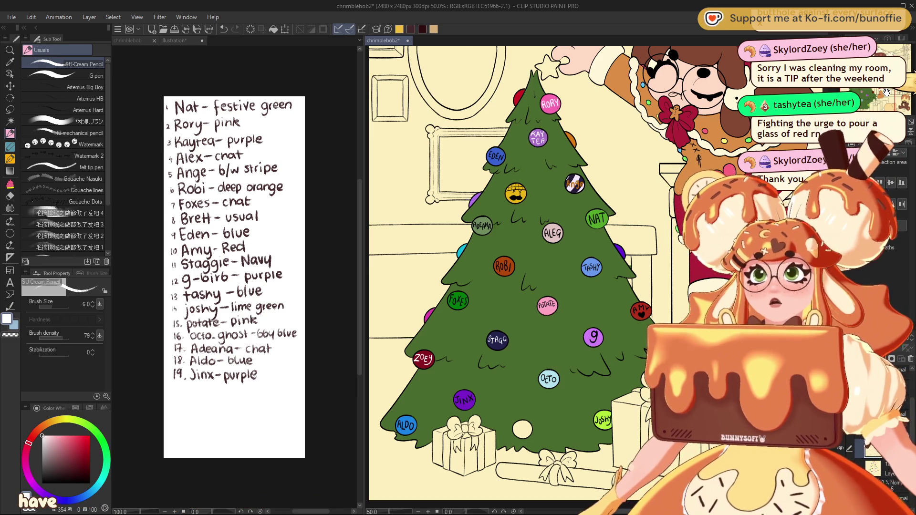
left_click_drag(525, 262, 432, 285)
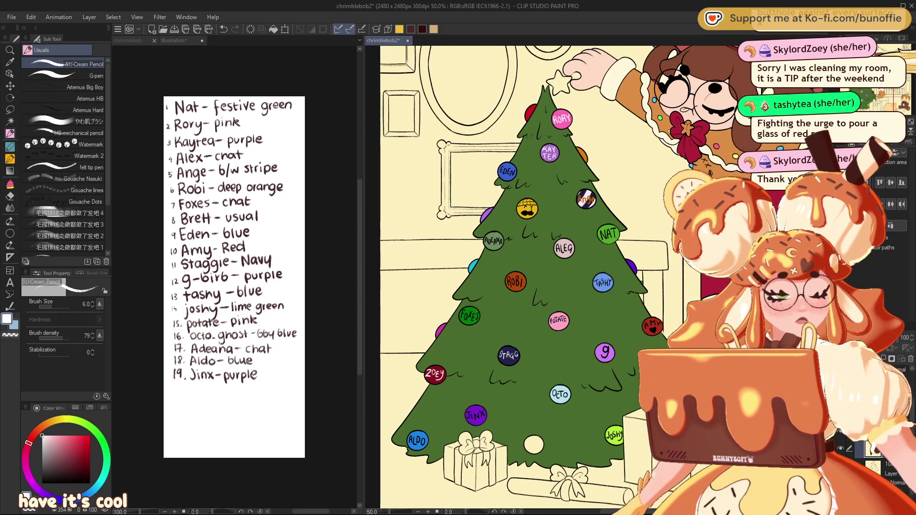
scroll(868, 98, "down", 2)
scroll(868, 98, "down", 2)
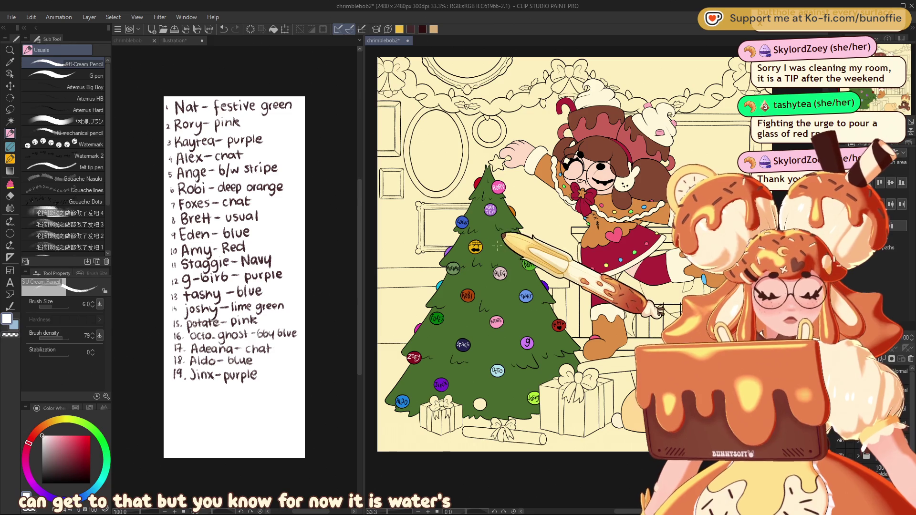
left_click(491, 235, "alt")
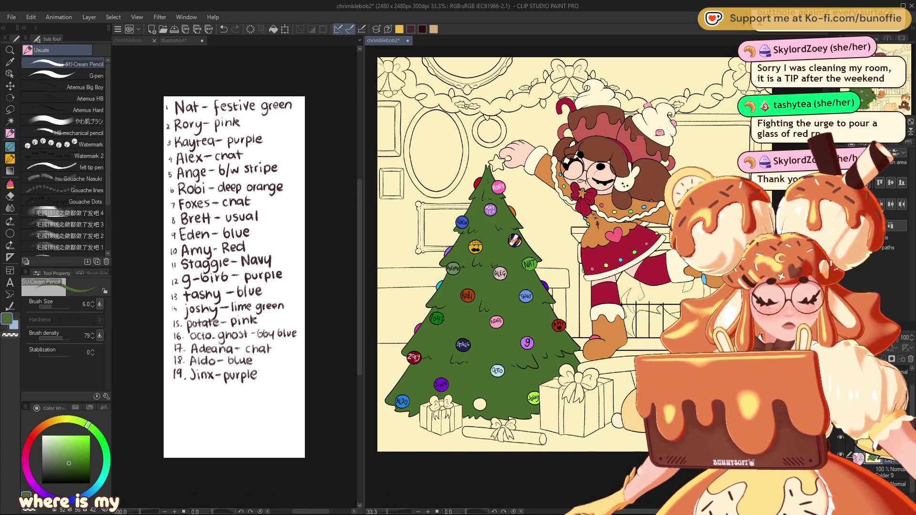
Erase the stray area at the garland's right end with enclose-and-erase
left_click(10, 184)
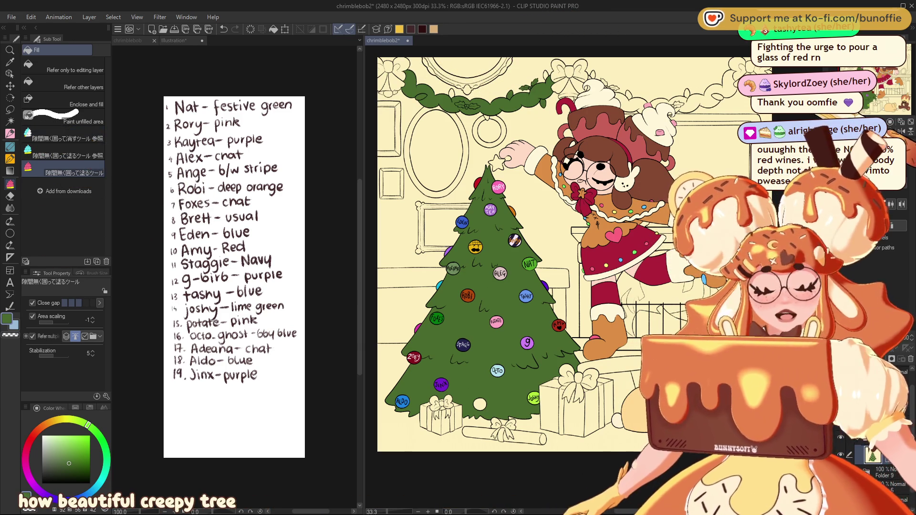
scroll(505, 130, "up", 2)
scroll(505, 277, "up", 5)
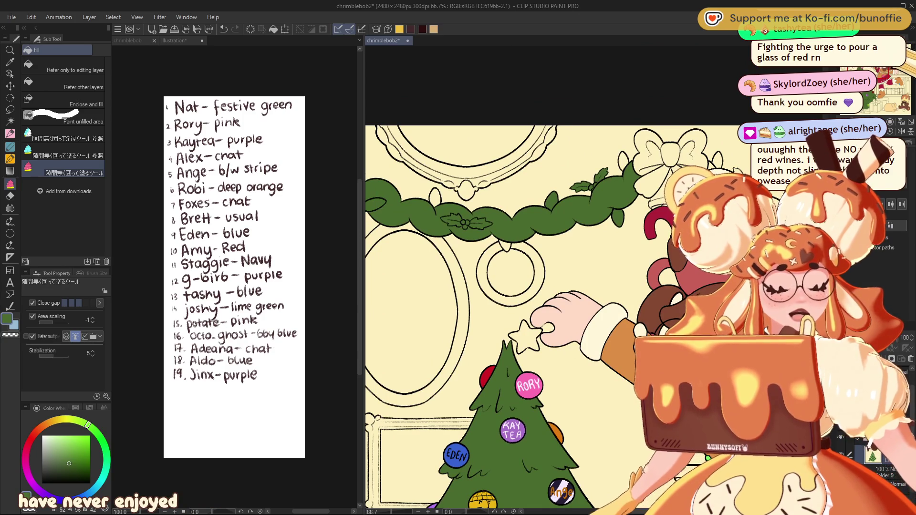
left_click(63, 136)
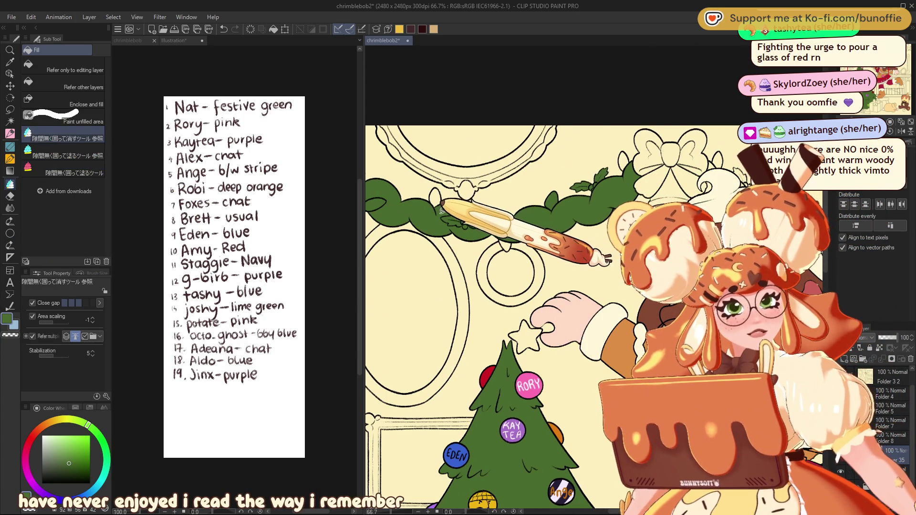
left_click_drag(441, 210, 500, 213)
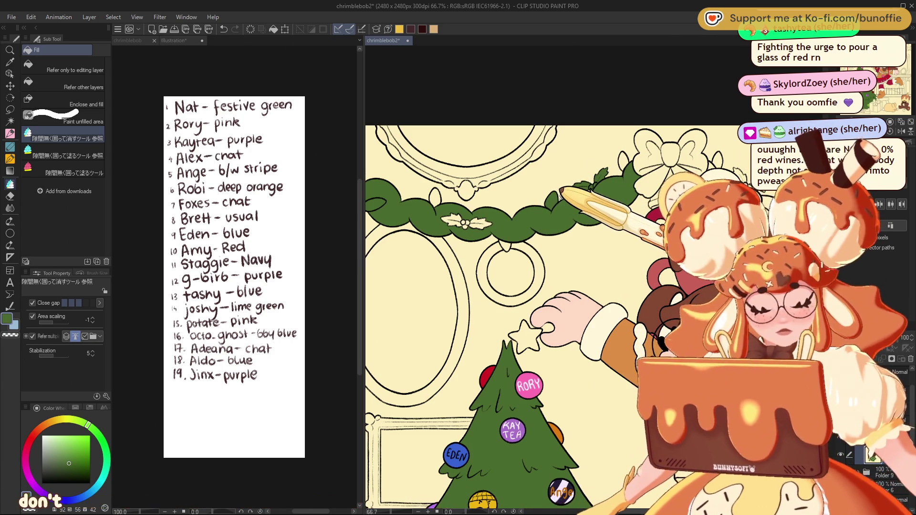
mouse_move(566, 188)
left_mouse_down()
mouse_move(606, 165)
mouse_move(625, 200)
left_mouse_up()
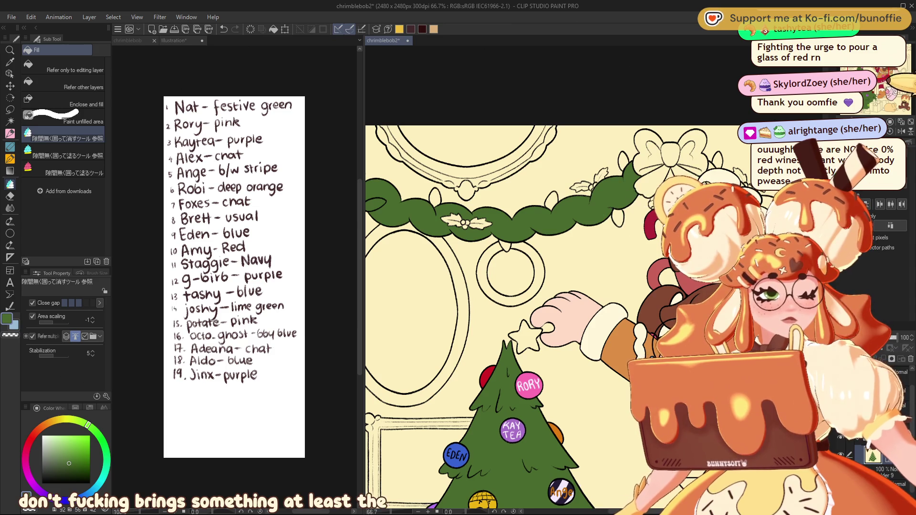
Pan over to the gingerbread character and select the enclose-and-fill sub tool
left_click_drag(381, 209, 497, 230)
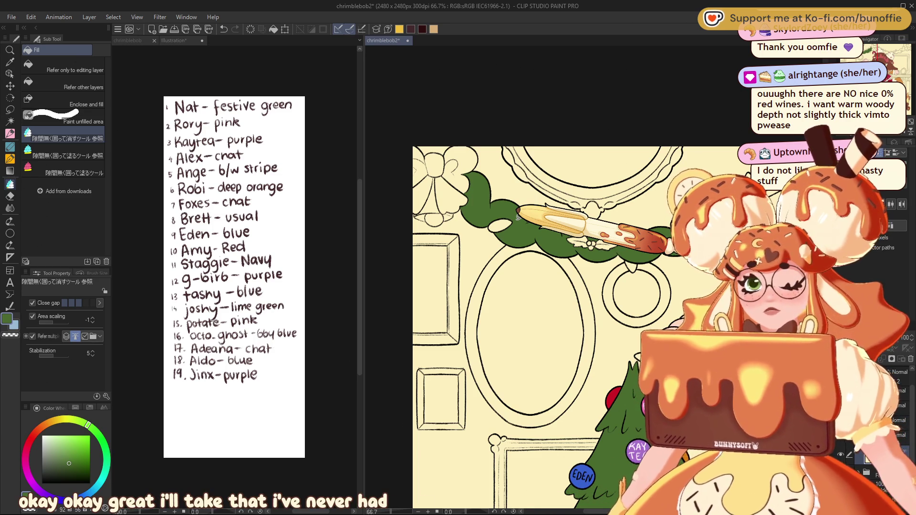
left_click_drag(862, 58, 894, 64)
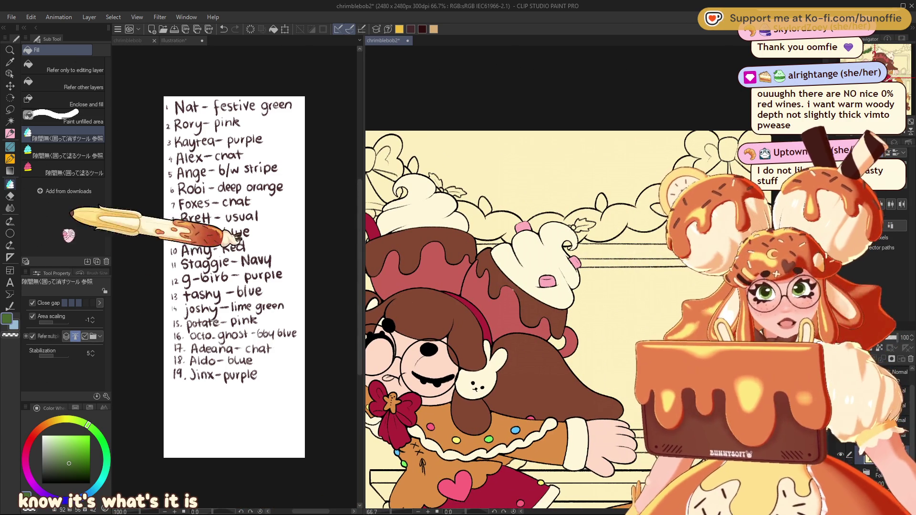
left_click(74, 173)
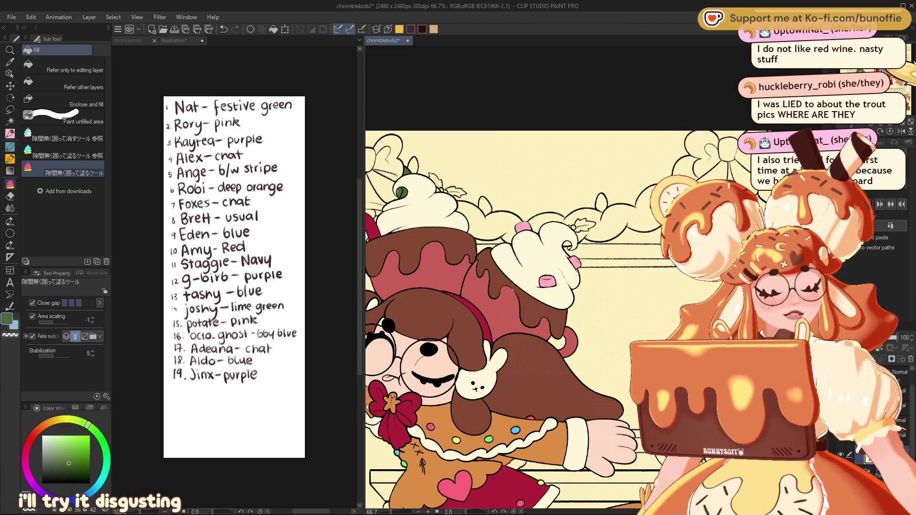
Undo the last changes, then fill the garland behind the gingerbread character green
key("ctrl+z")
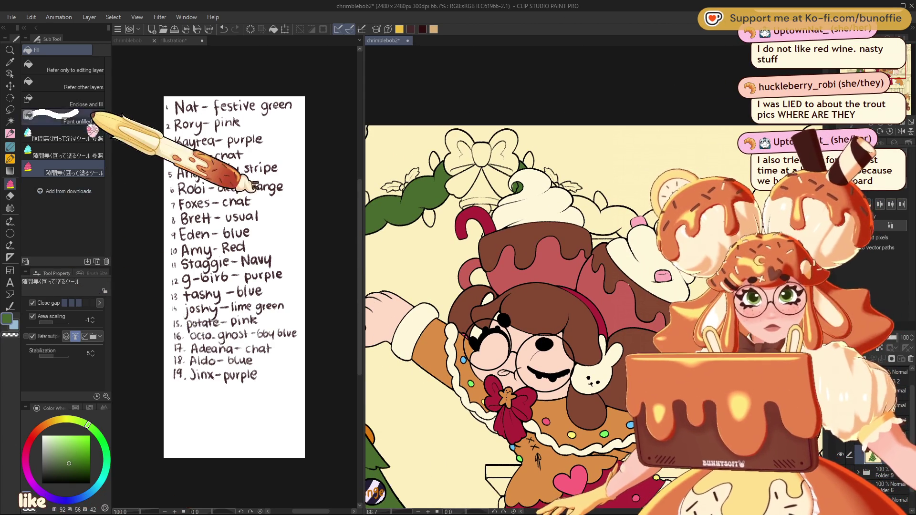
left_click(66, 139)
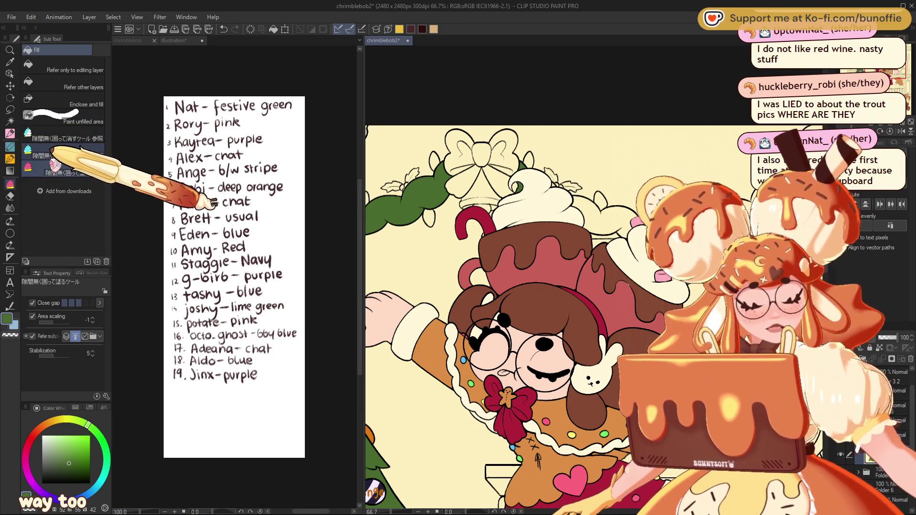
left_click(66, 172)
key("ctrl+z")
mouse_move(498, 178)
left_mouse_down()
mouse_move(560, 223)
mouse_move(578, 225)
left_mouse_up()
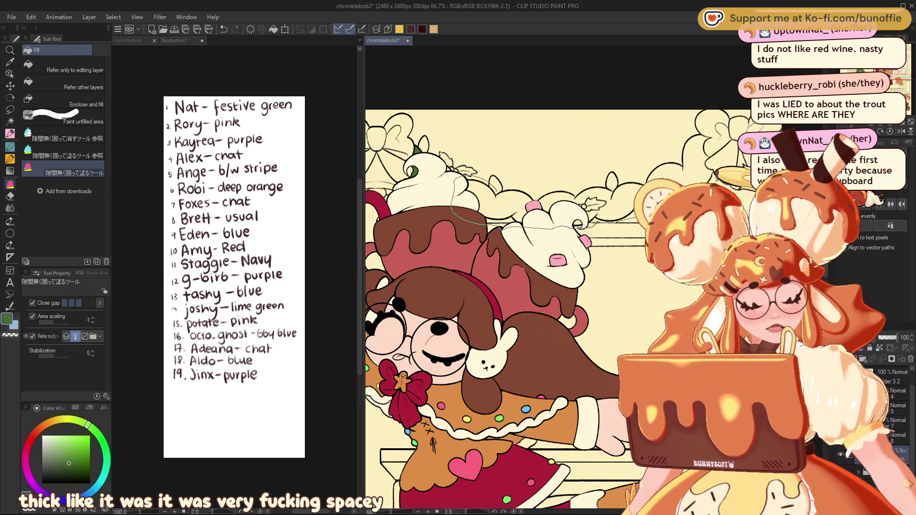
left_click_drag(577, 224, 503, 187)
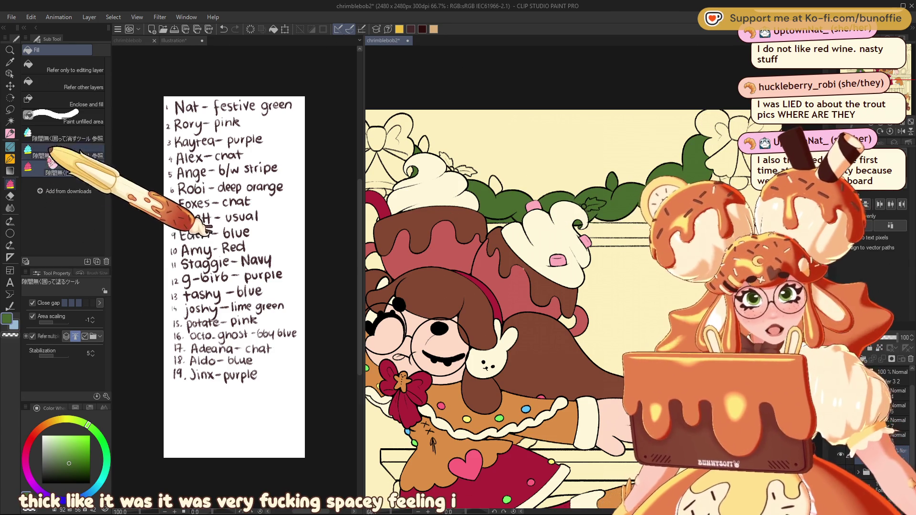
left_click(67, 136)
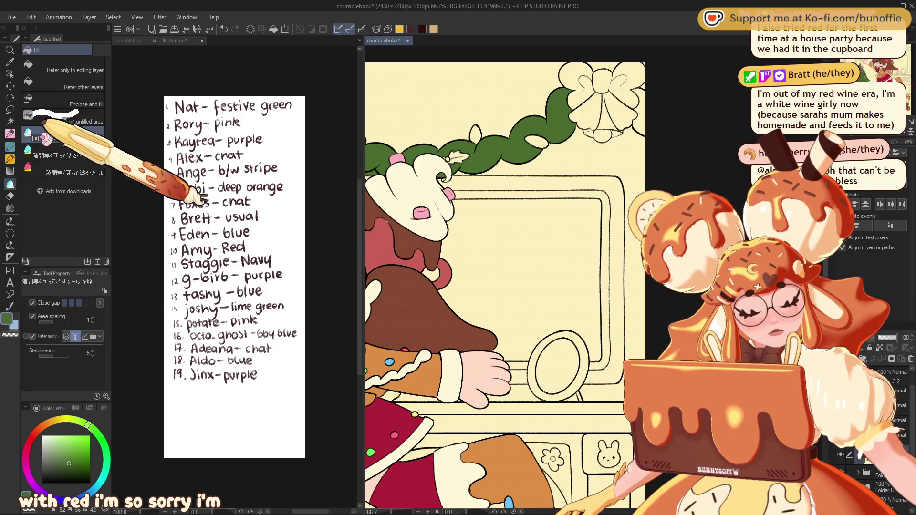
left_click(66, 173)
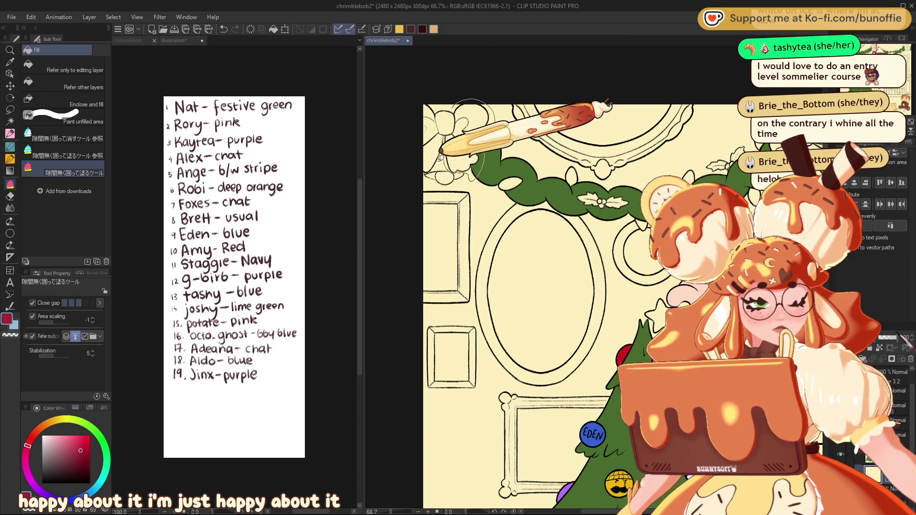
Fill the bows at the top-left, above the character, and over the bell crimson red
left_click_drag(391, 127, 477, 111)
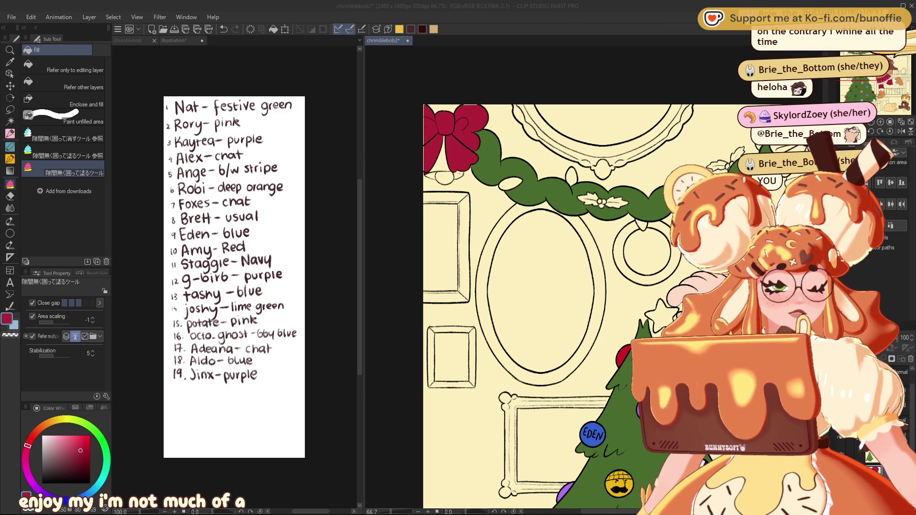
scroll(525, 305, "right", 10)
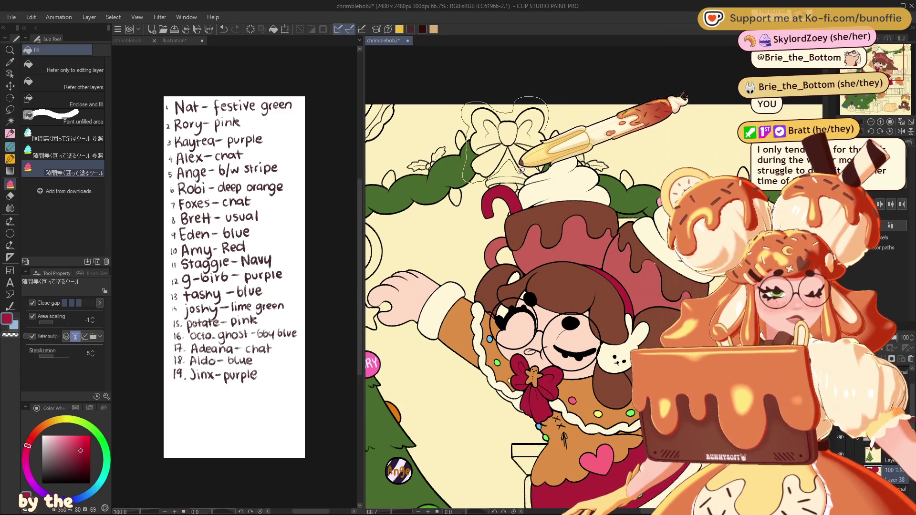
left_click_drag(522, 169, 525, 166)
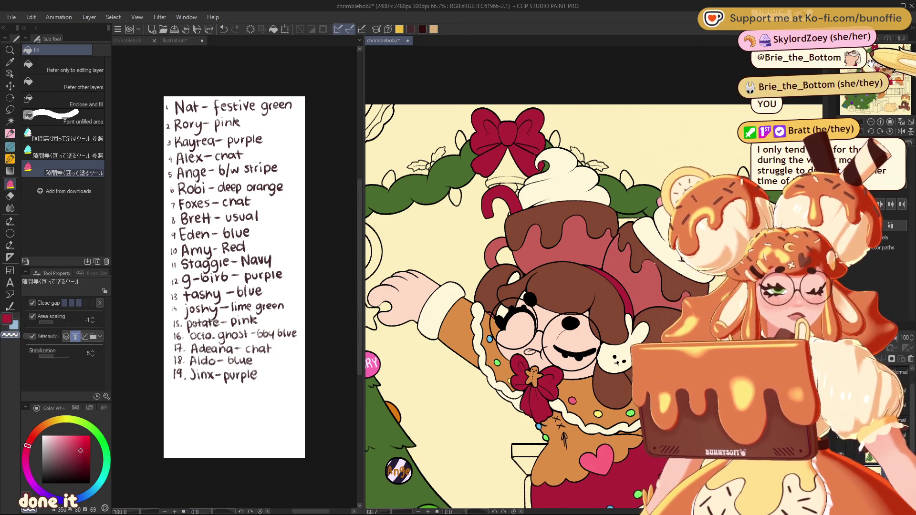
left_click_drag(882, 65, 894, 60)
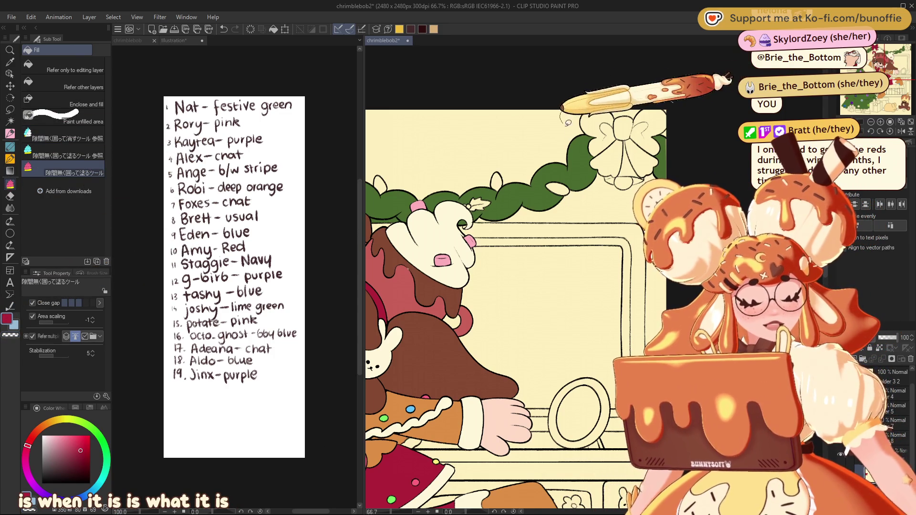
left_click_drag(568, 123, 595, 190)
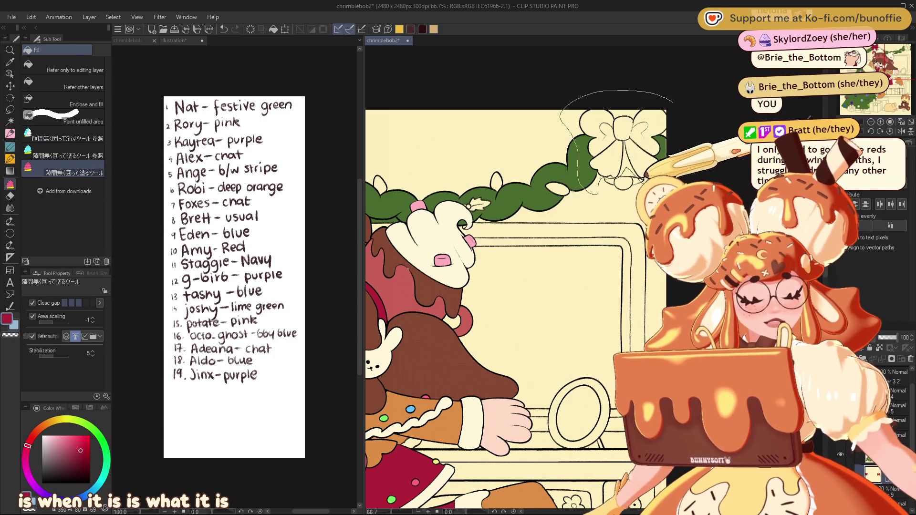
mouse_move(673, 103)
left_mouse_down()
mouse_move(666, 113)
mouse_move(706, 119)
left_mouse_up()
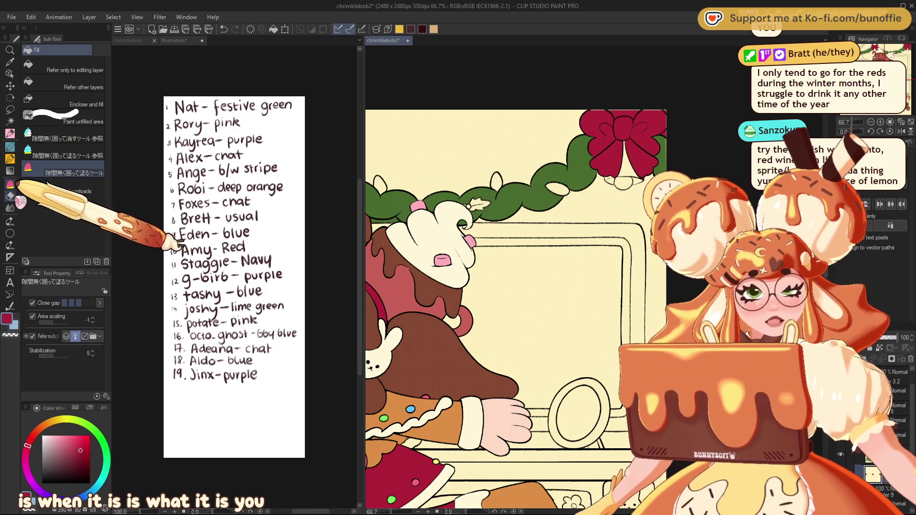
left_click(67, 138)
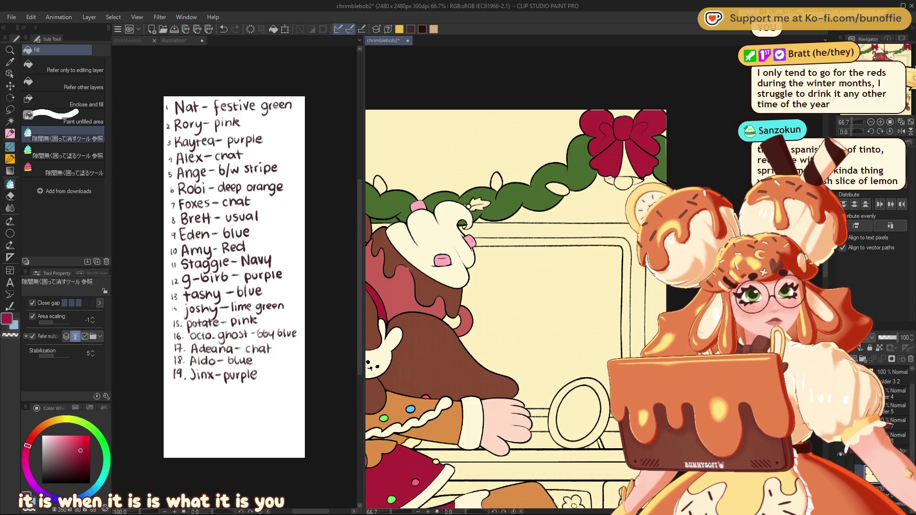
Return to the tree and fill the holly berries among the central garland leaves red
left_click_drag(429, 286, 810, 272)
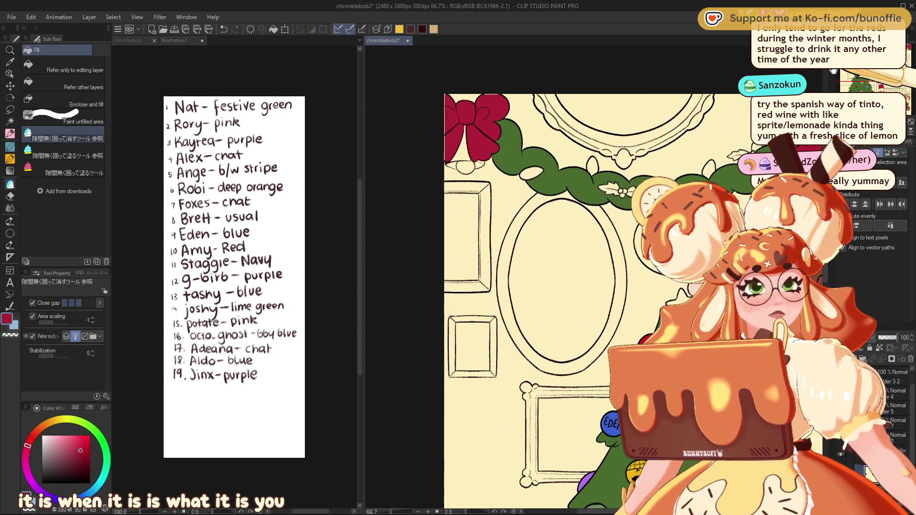
left_click_drag(525, 286, 620, 190)
scroll(544, 276, "up", 3)
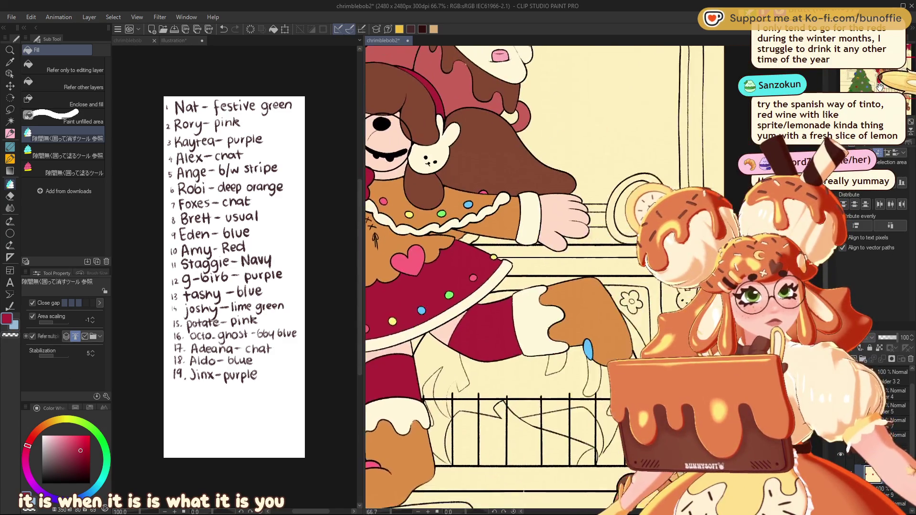
left_click_drag(477, 382, 572, 120)
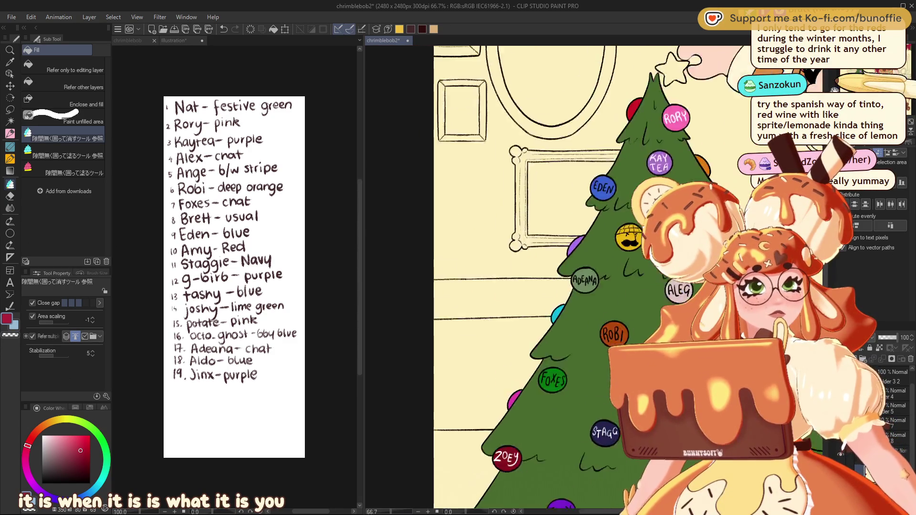
scroll(572, 286, "down", 3)
scroll(572, 287, "up", 3)
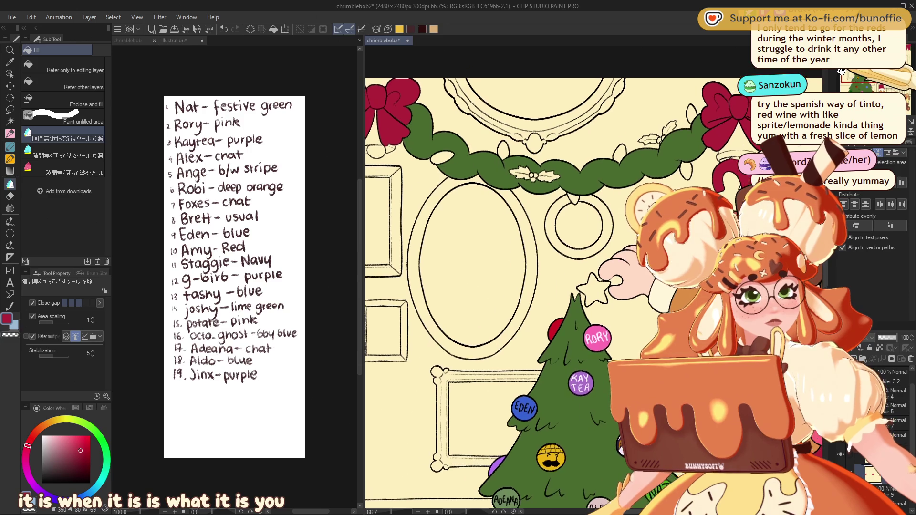
left_click_drag(525, 286, 515, 276)
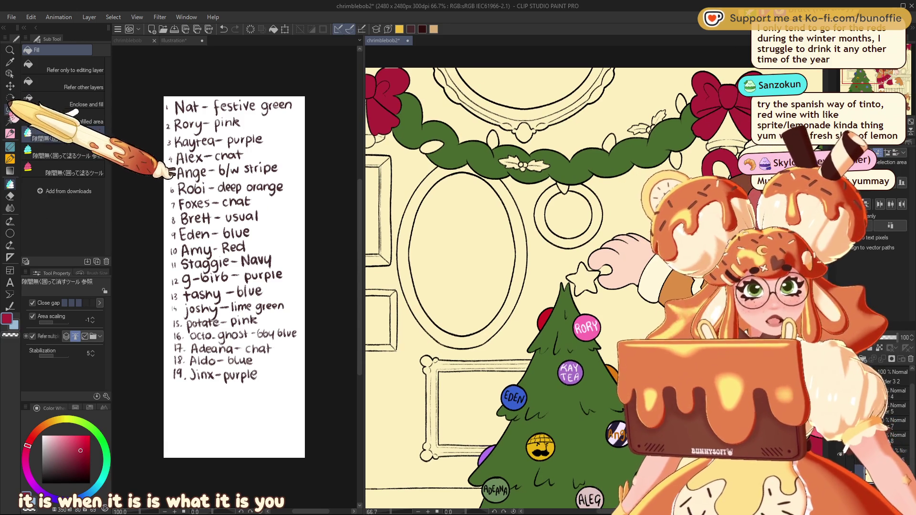
left_click(10, 109)
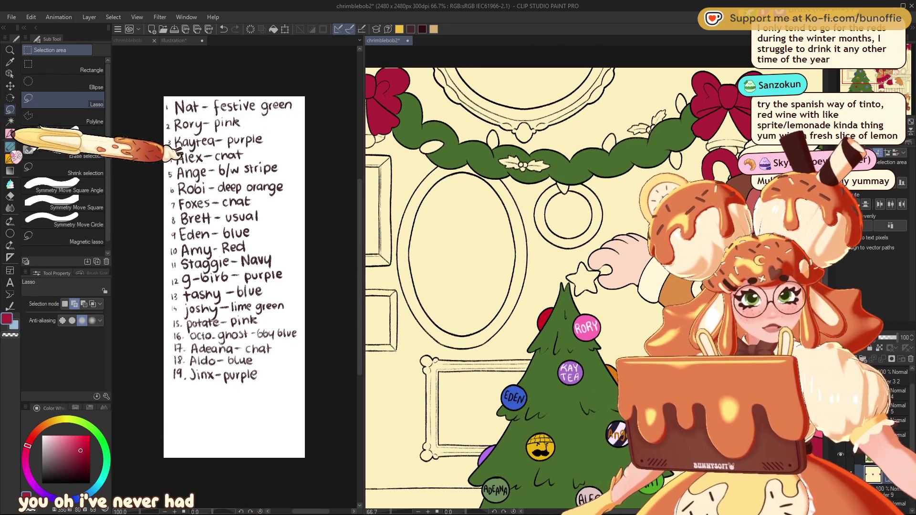
left_click(10, 183)
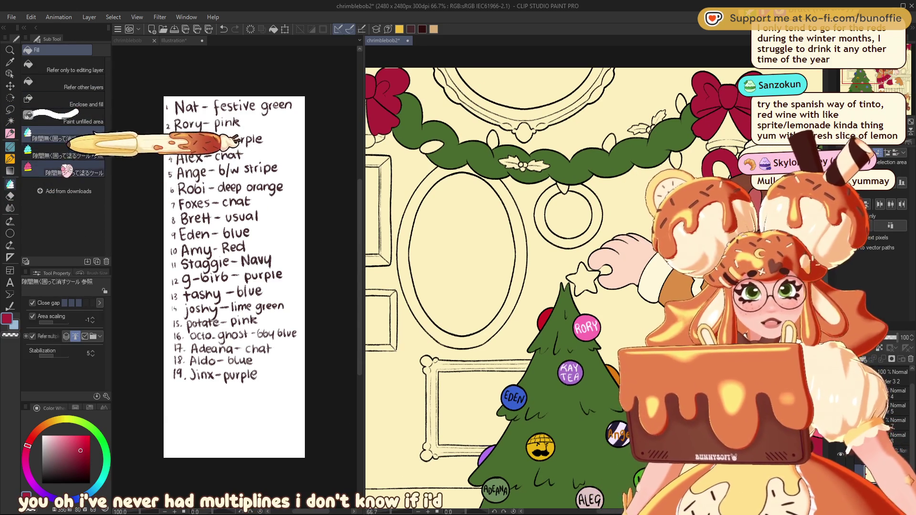
left_click(67, 172)
left_click_drag(518, 159, 536, 158)
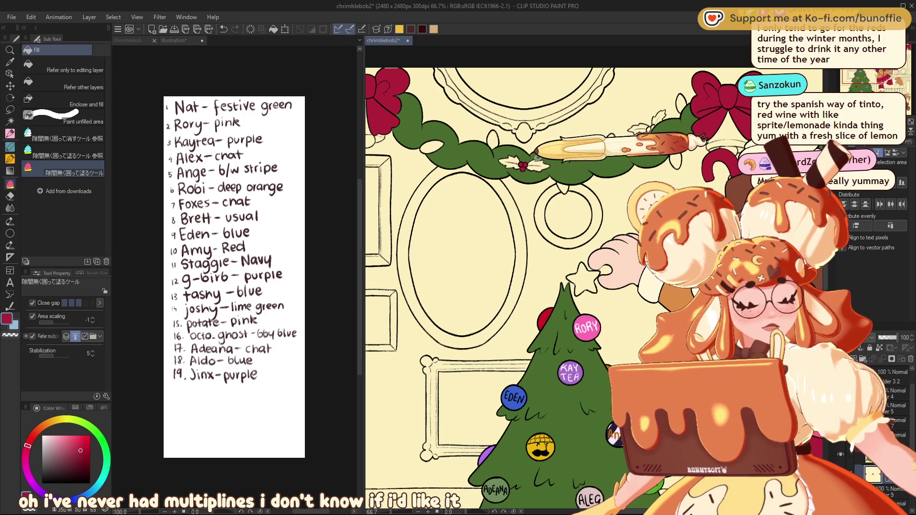